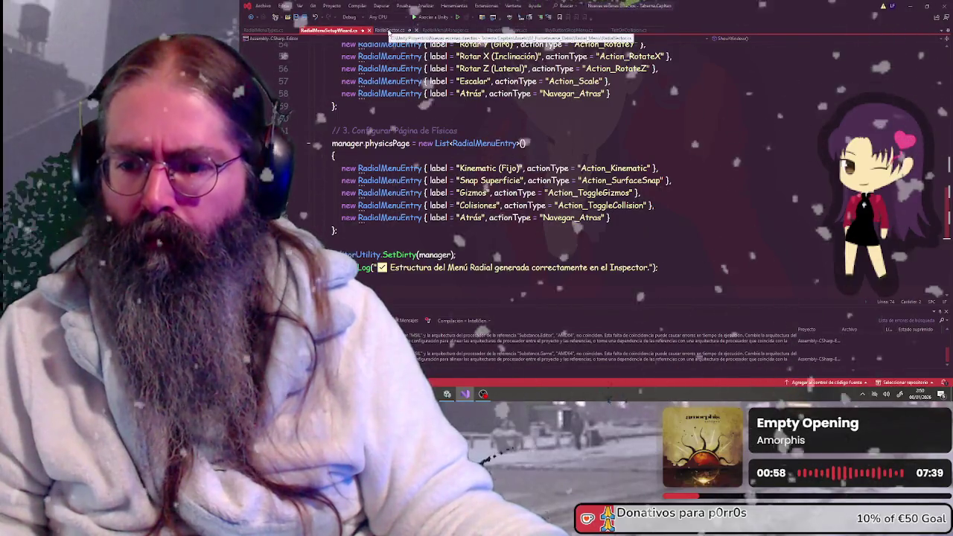
Step: Normalize RadialSector.cs line endings and go to line 58 in SetHighlight
left_click(390, 30)
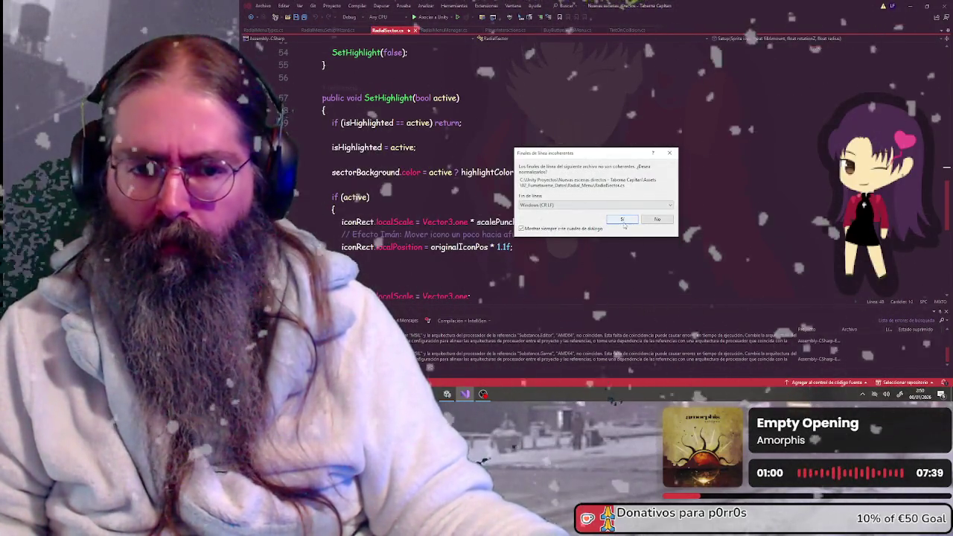
key("Return")
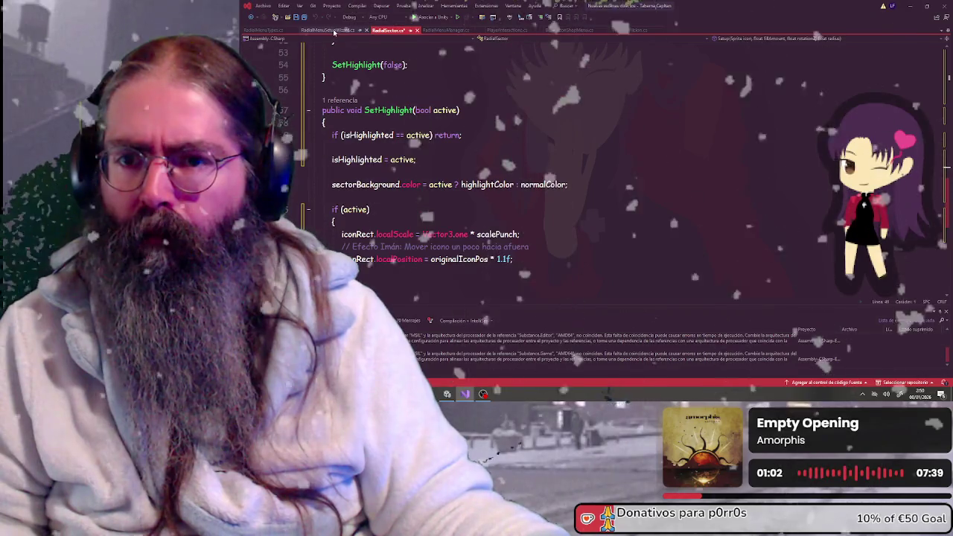
left_click(547, 119)
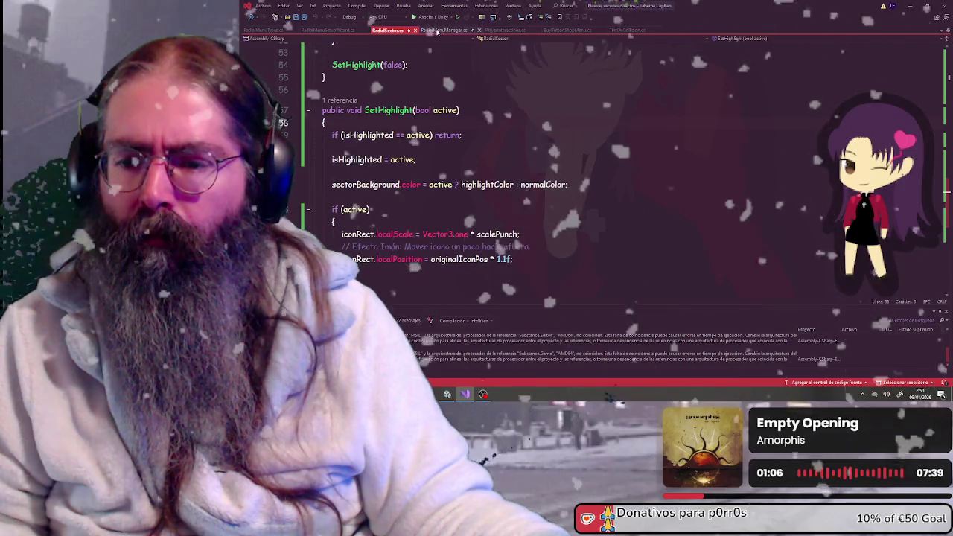
Step: Review the RadialMenuSetupWizard and RadialMenuTypes scripts, ending on RadialMenuManager.cs's SendMessageToPlayer code
left_click(441, 31)
scroll(439, 154, "up", 4)
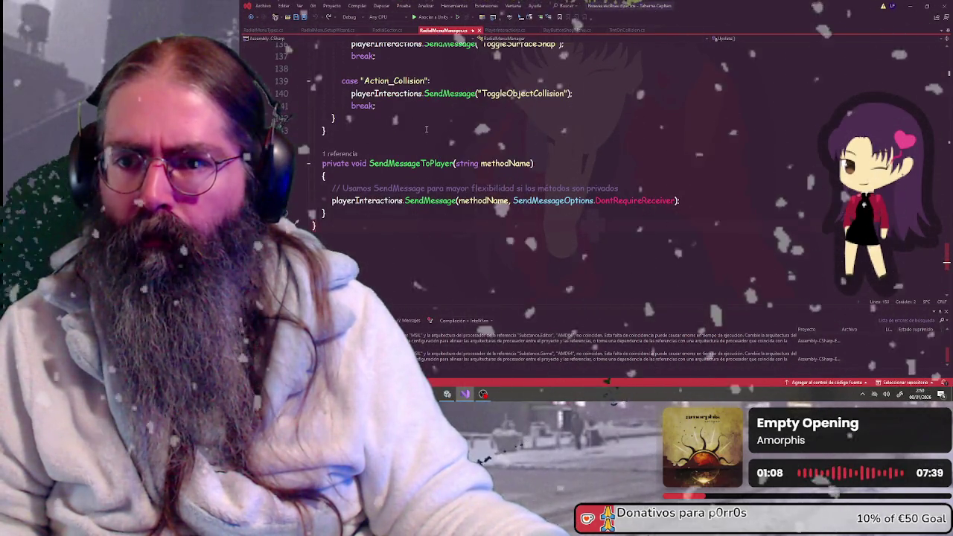
left_click(387, 31)
left_click(328, 31)
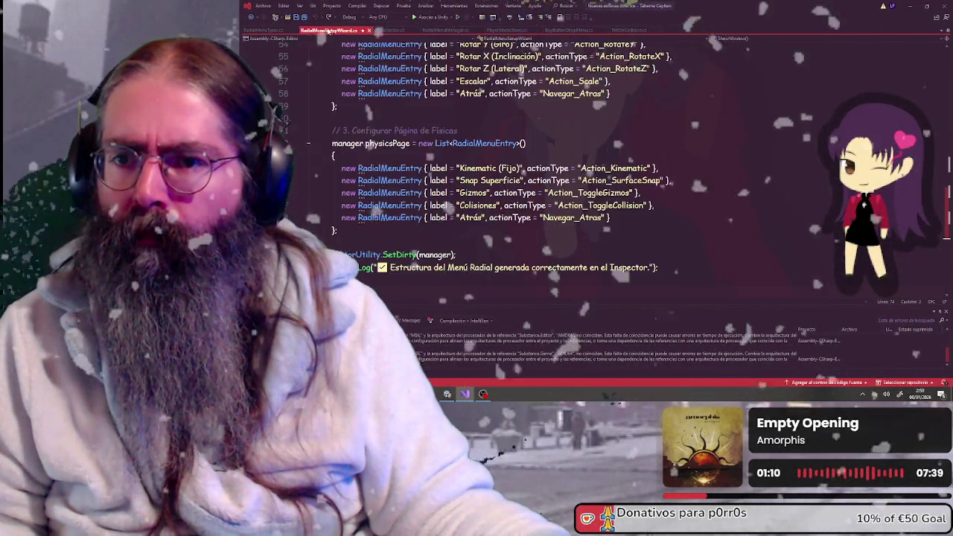
left_click(266, 30)
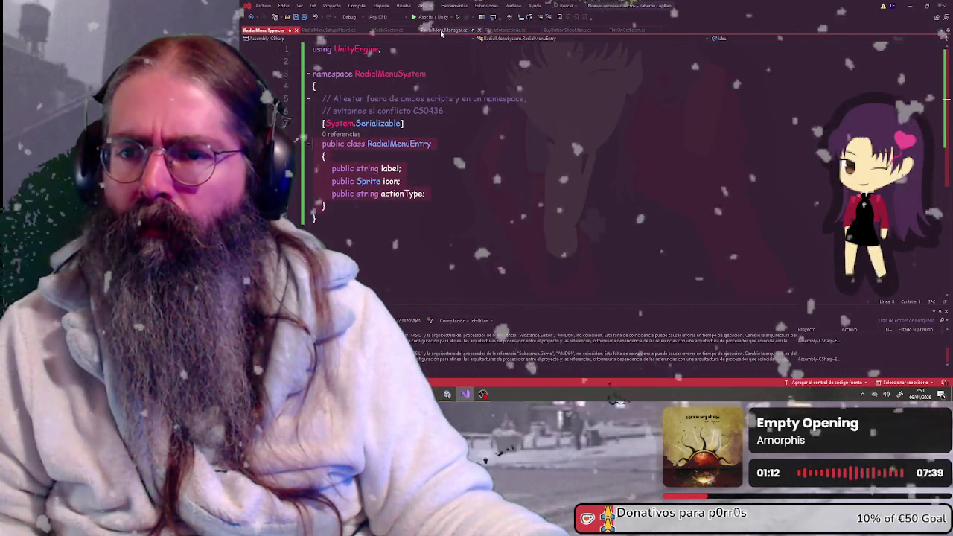
left_click(441, 30)
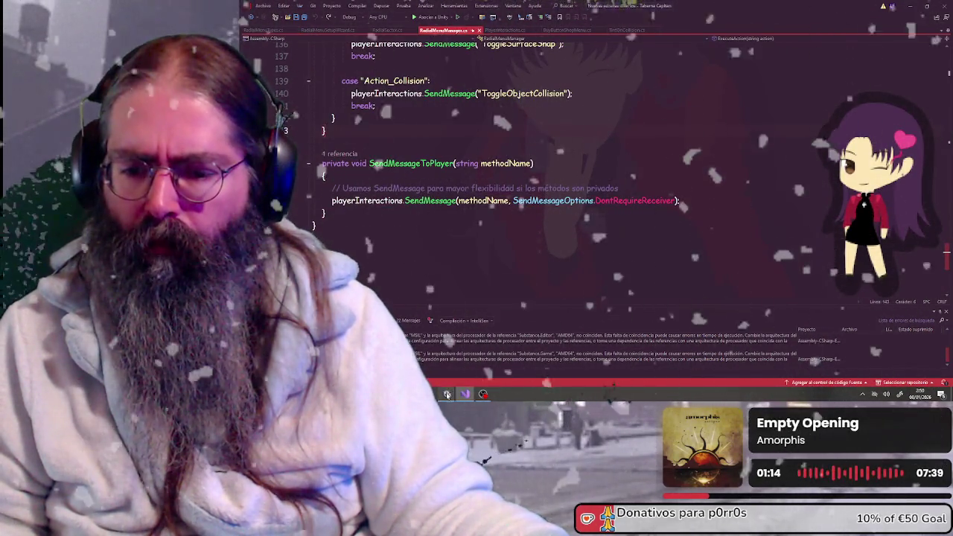
left_click(447, 395)
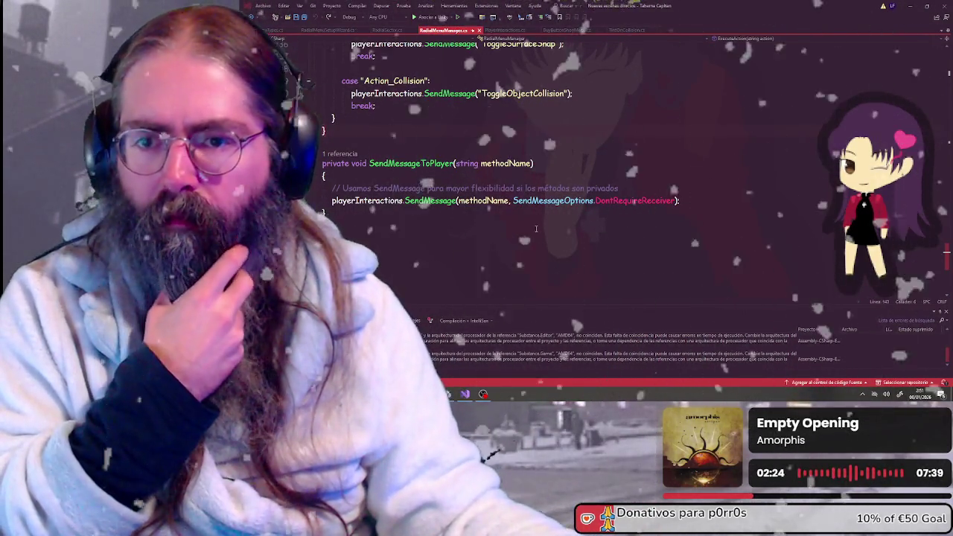
Step: Review the ExecuteAction switch cases, ToggleKinematicState through ToggleObjectCollision, then return to Unity
scroll(535, 228, "up", 7)
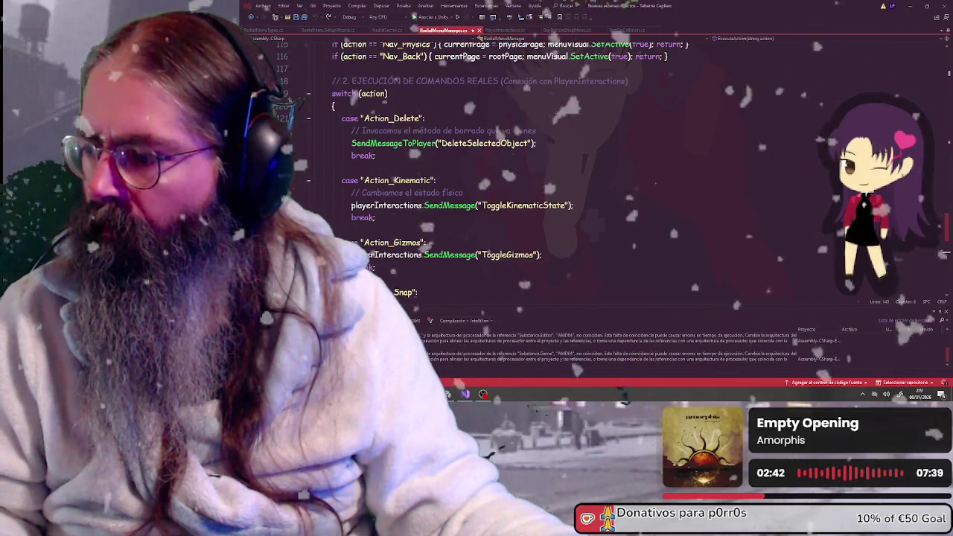
scroll(596, 171, "down", 9)
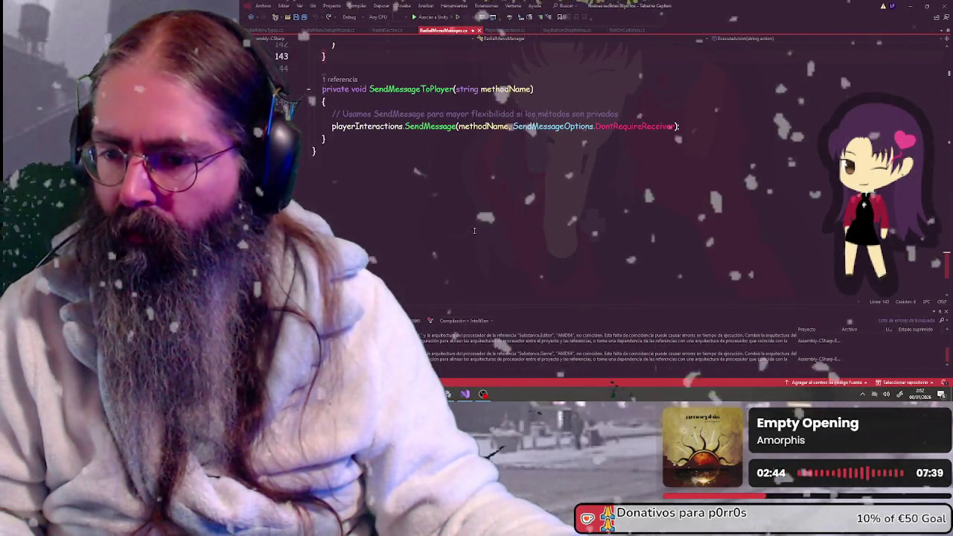
scroll(596, 171, "up", 5)
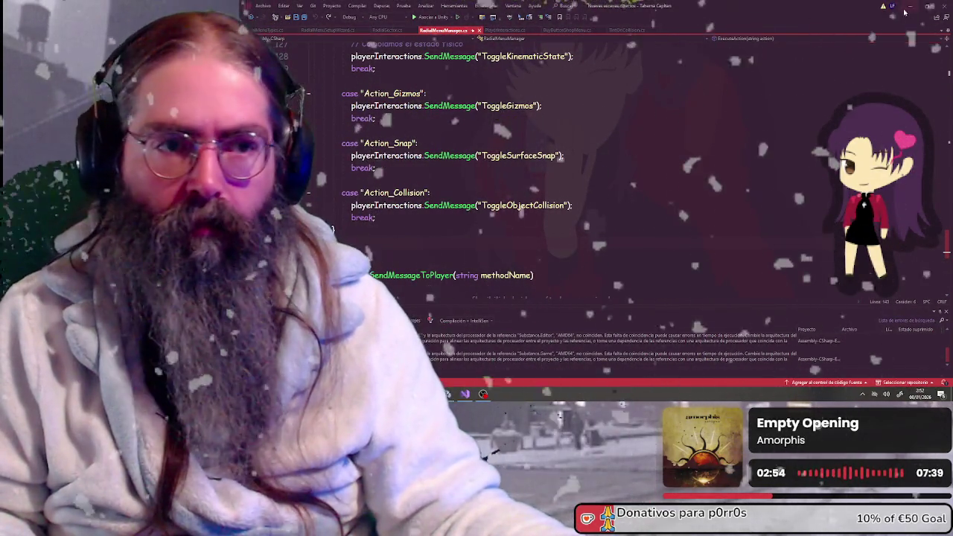
key("alt+Tab")
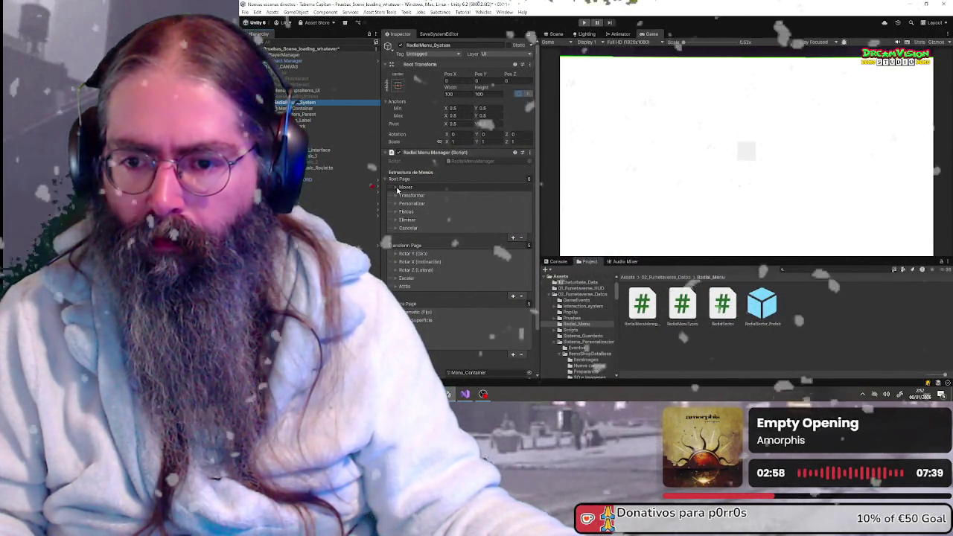
Step: Expand the Mover, Transformar and Personalizar entries of Radial Menu Manager, then deselect the object
left_click(395, 187)
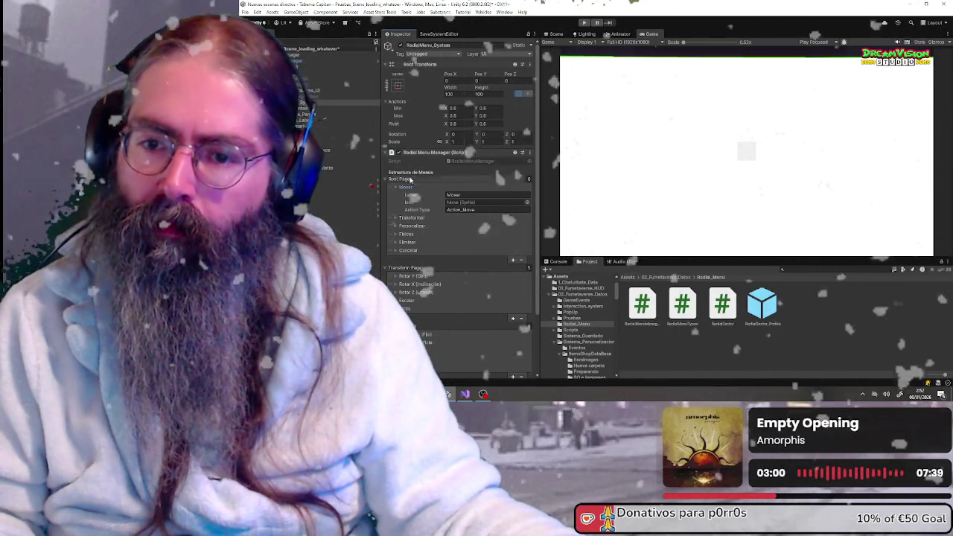
left_click(396, 218)
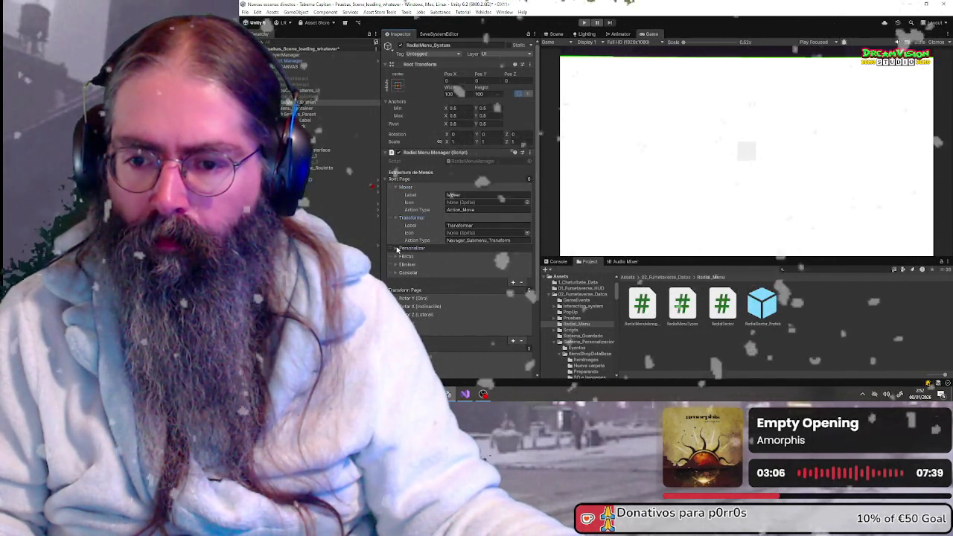
left_click(395, 248)
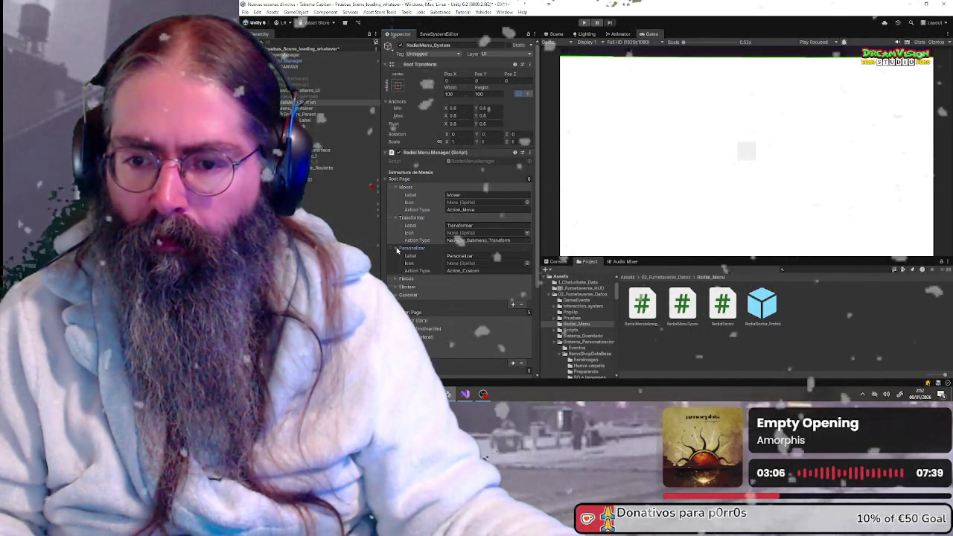
left_click(812, 334)
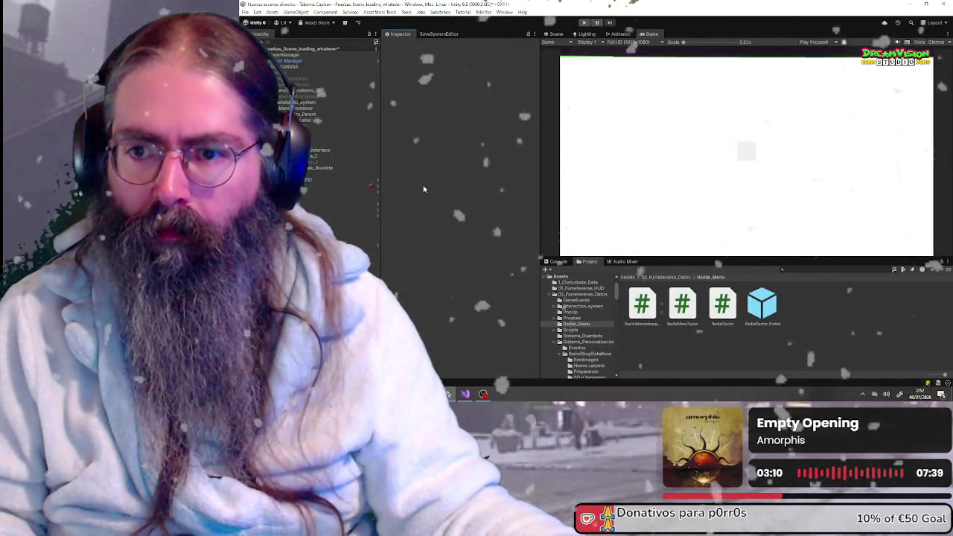
Step: Enter Play mode and choose Dream! from the main menu to load the mansion hall
left_click(584, 23)
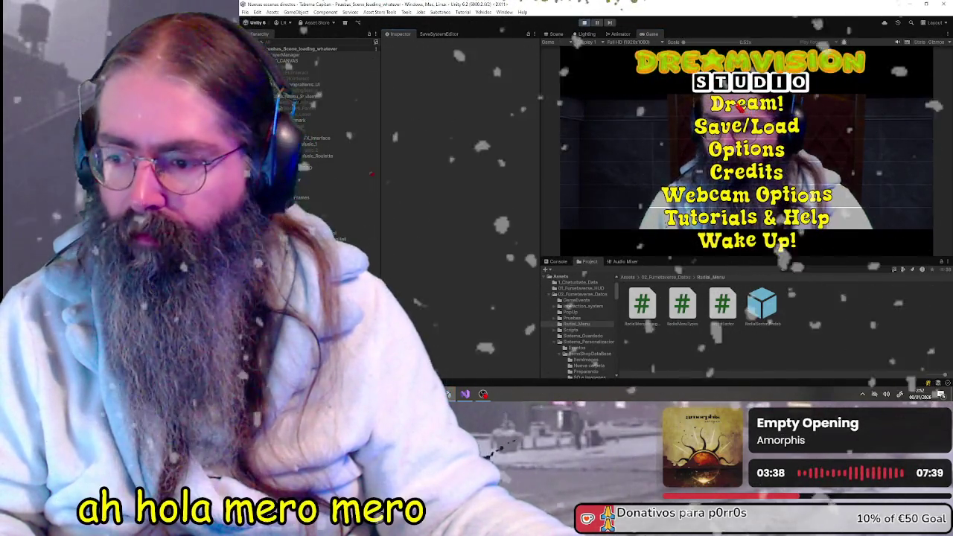
left_click(731, 100)
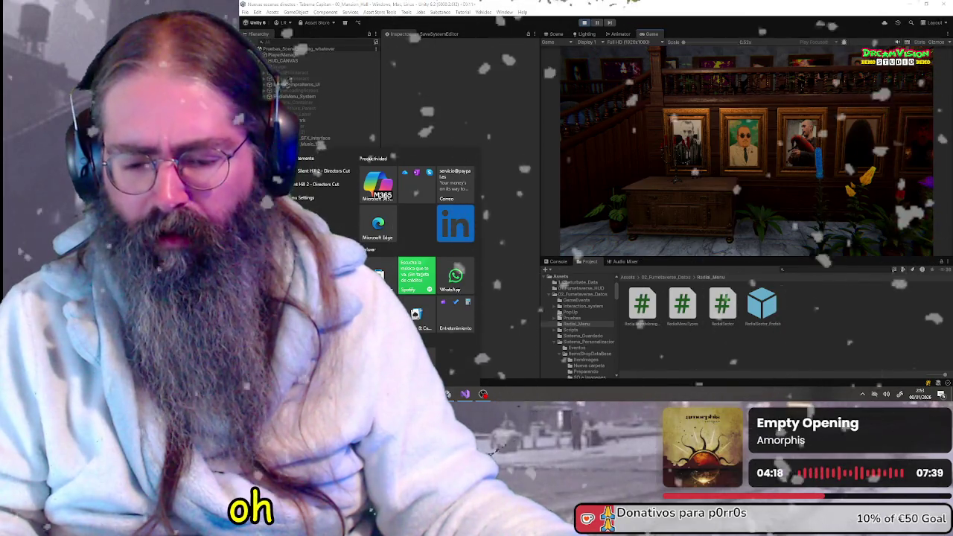
Step: Dismiss the Windows Start menu so the mansion hall game is visible
key("Escape")
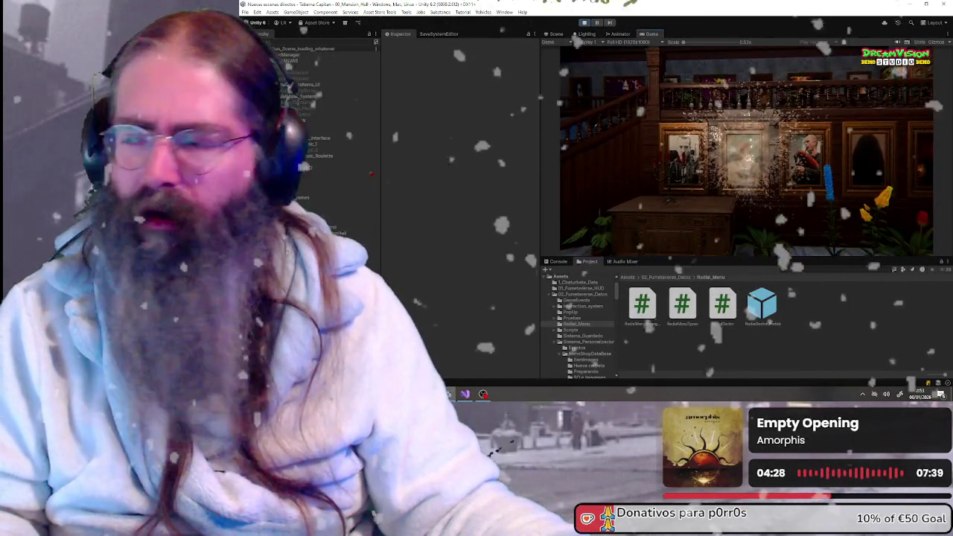
key("super")
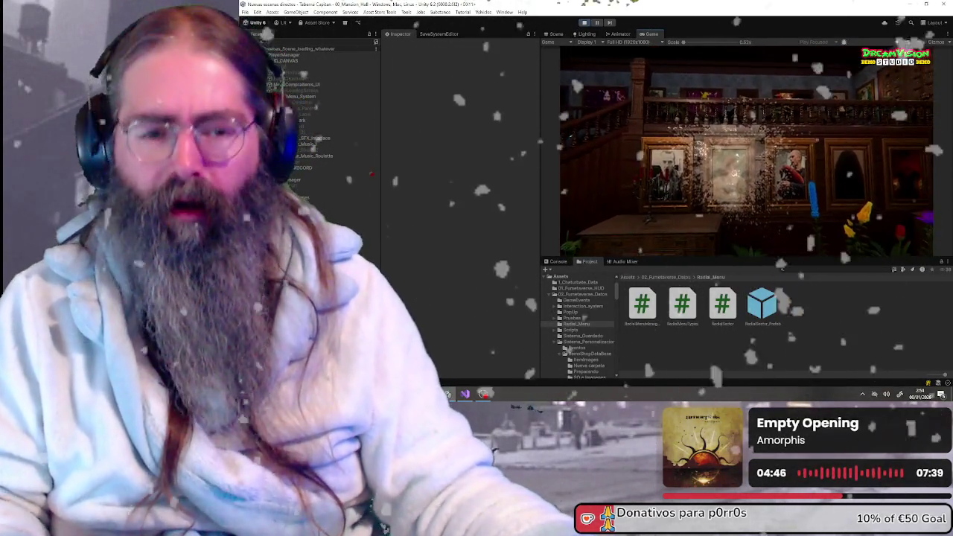
key("super")
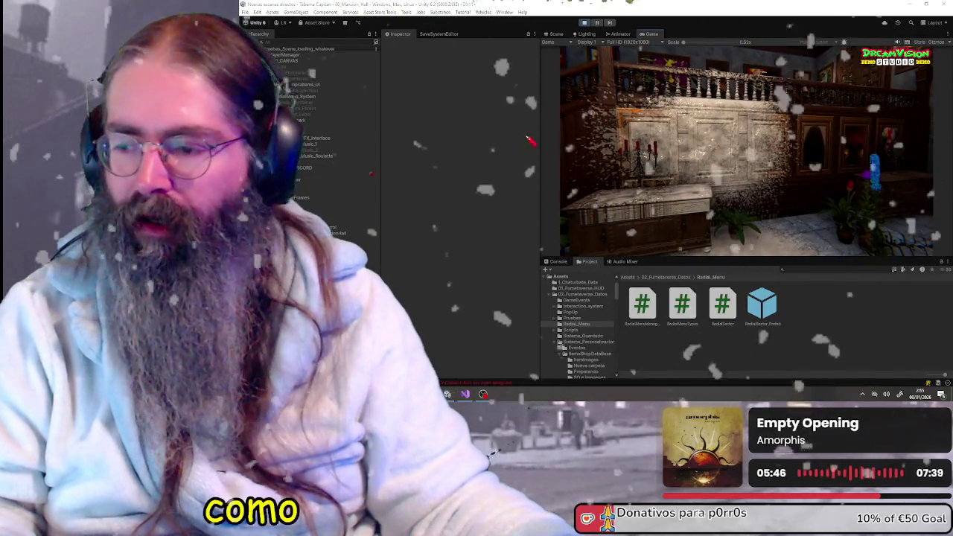
Step: Stop the game, run it once more to retest, then exit Play mode to the editor
key("super")
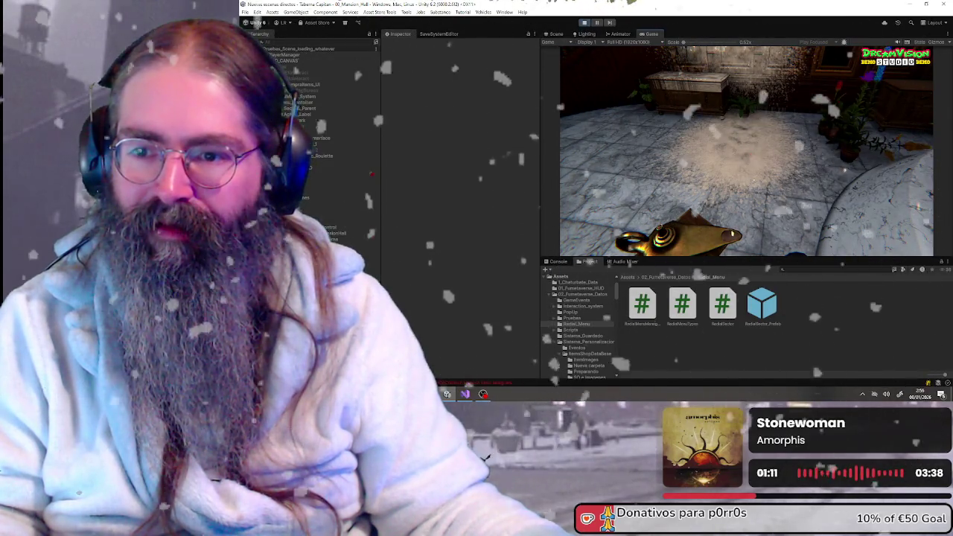
left_click(585, 22)
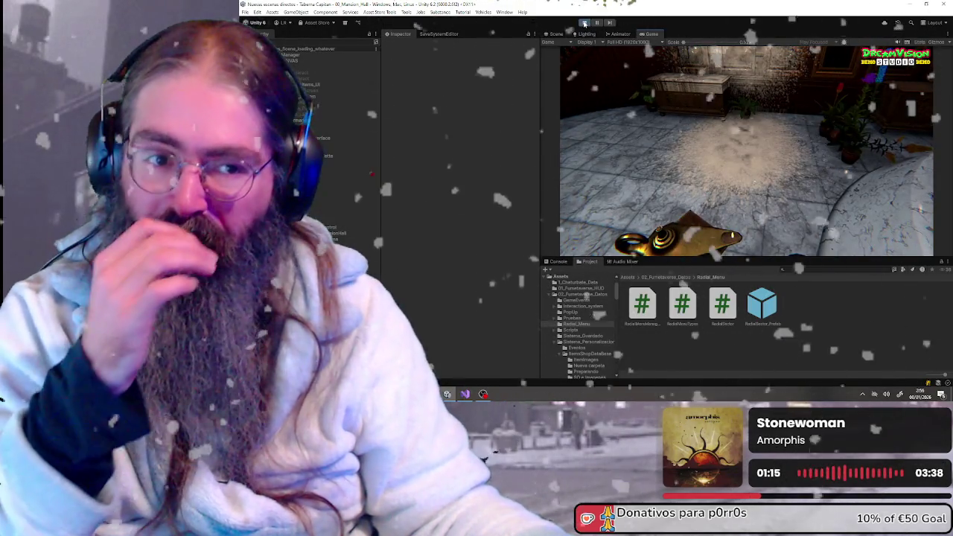
left_click(585, 23)
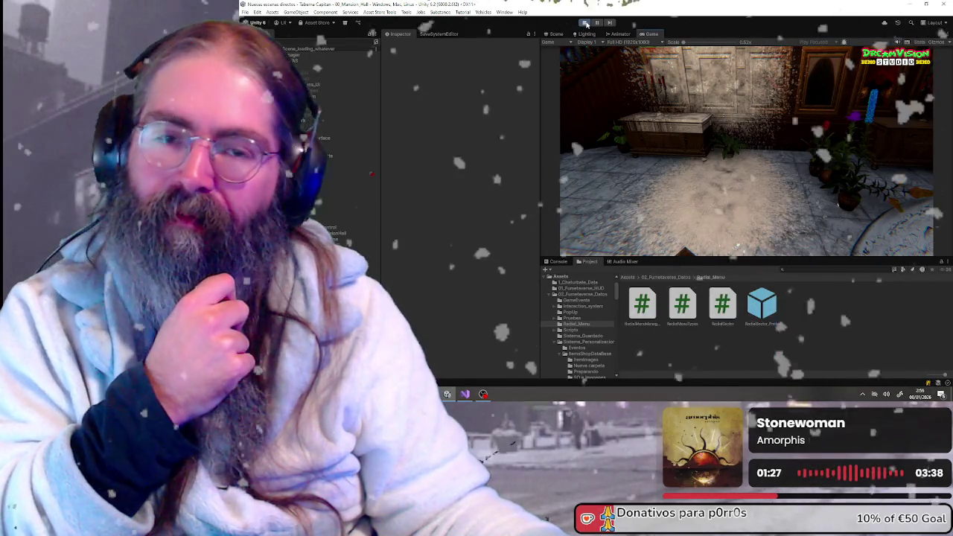
left_click(586, 23)
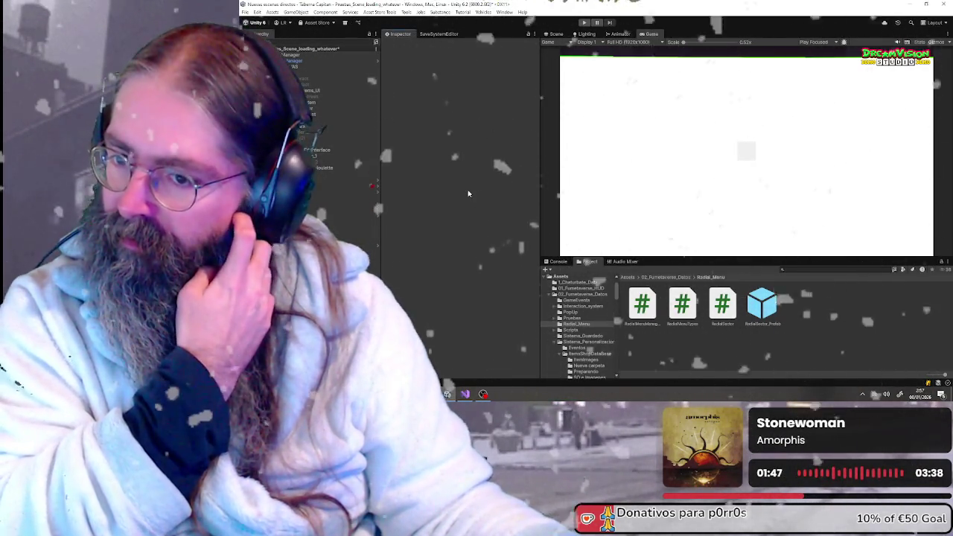
left_click(874, 394)
Step: Quit OneDrive from its settings menu and confirm, closing the not-connected panel
left_click(926, 151)
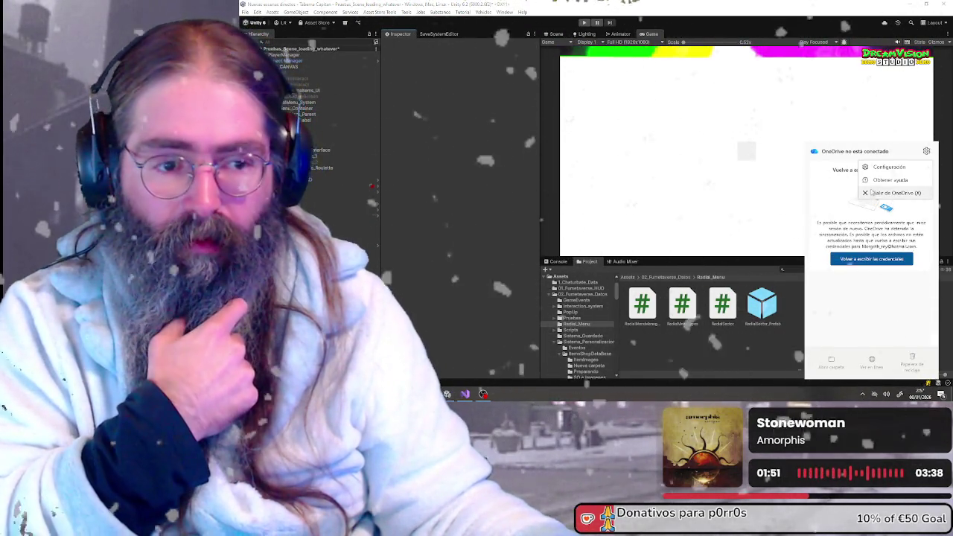
left_click(870, 193)
left_click(633, 230)
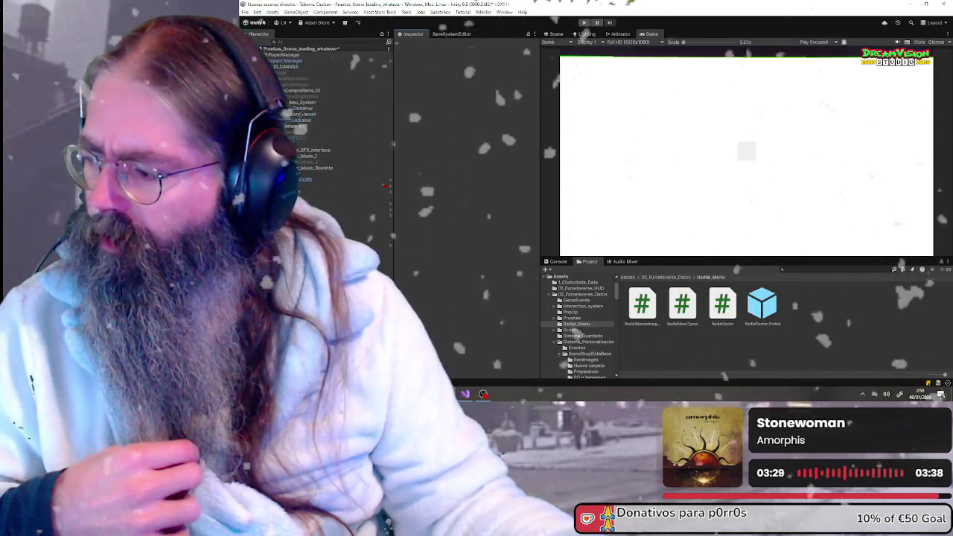
key("alt+Tab")
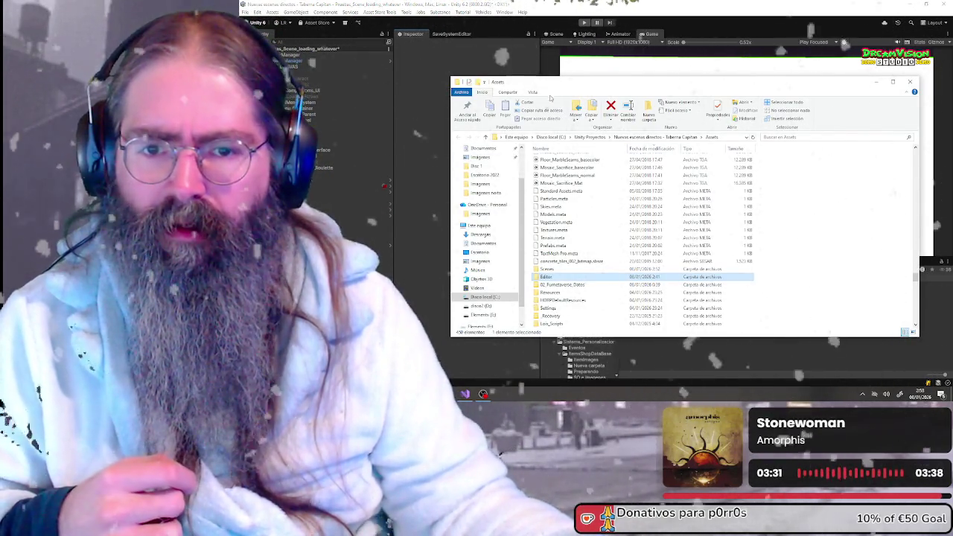
left_click(482, 184)
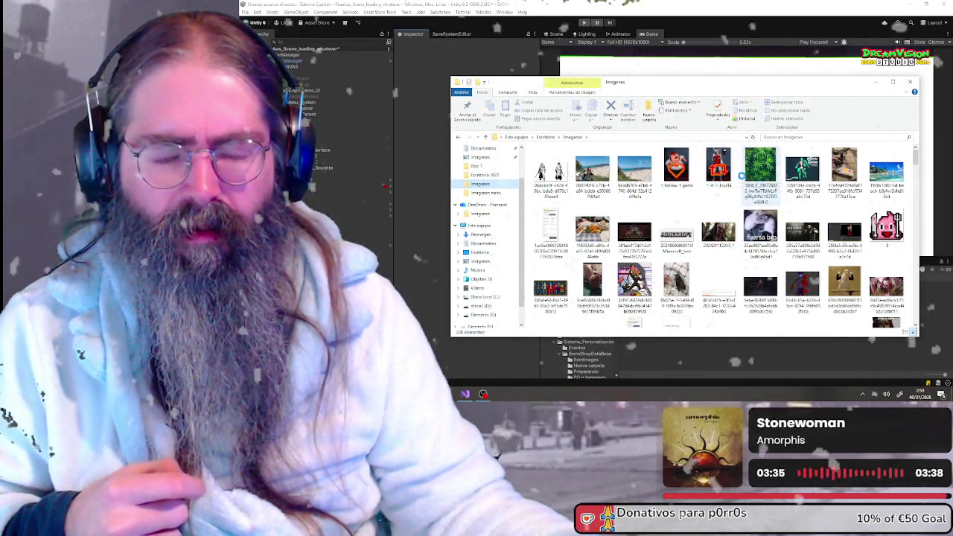
scroll(744, 171, "up", 5)
left_click(843, 175)
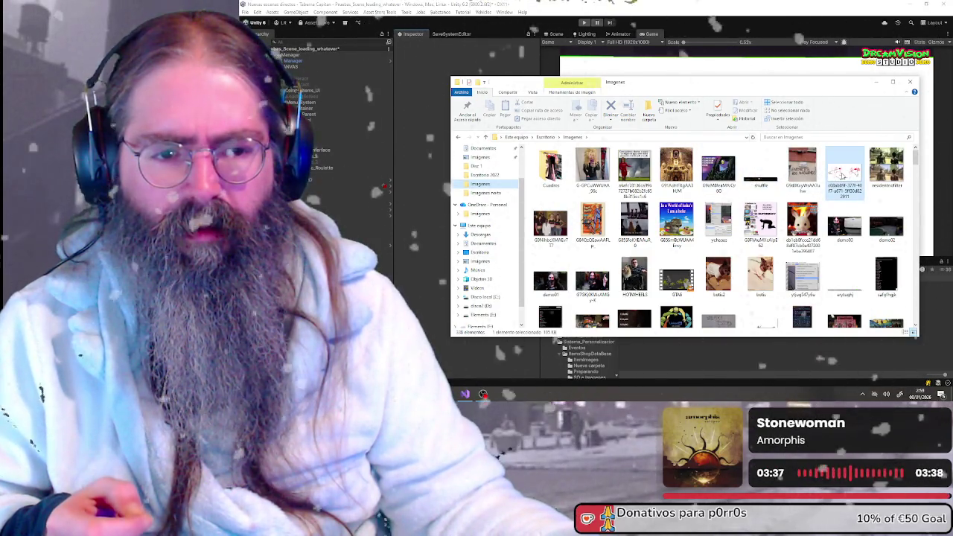
double_click(843, 174)
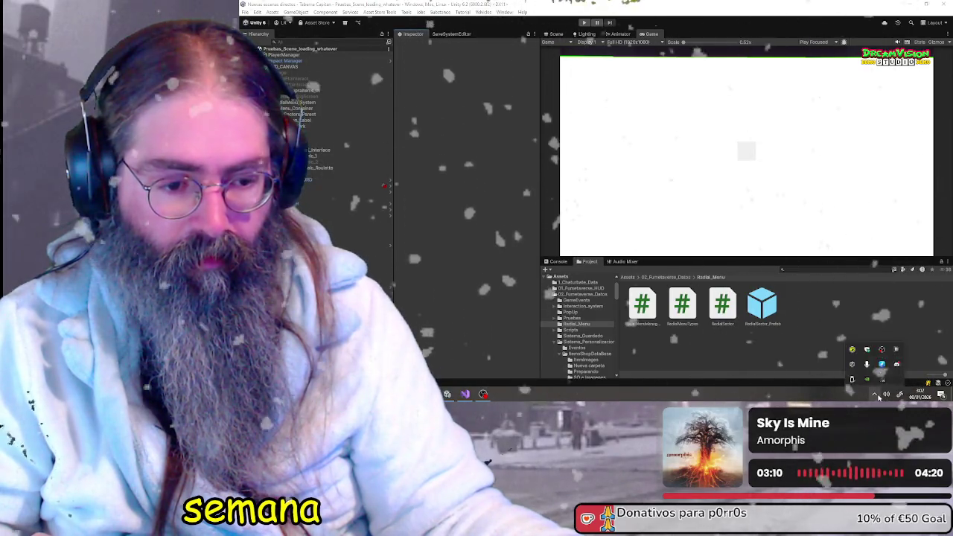
left_click(874, 394)
Step: Select RadialMenu_System and scroll through its Radial Menu Manager component in the Inspector
left_click(474, 137)
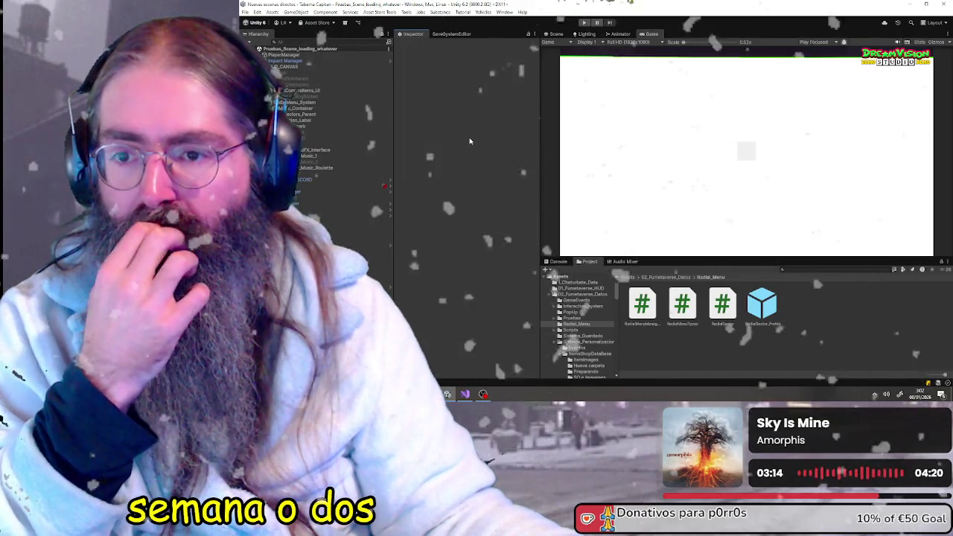
left_click(352, 103)
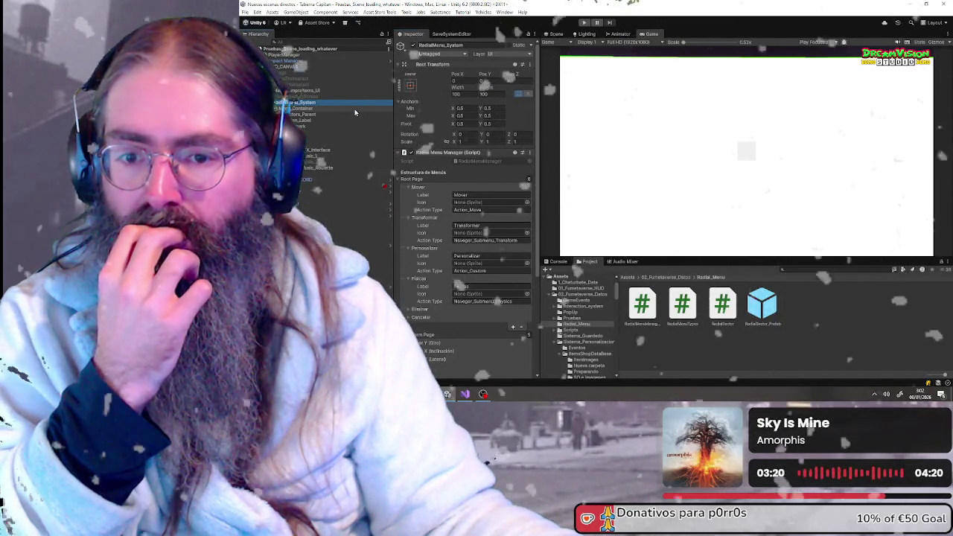
scroll(406, 196, "down", 3)
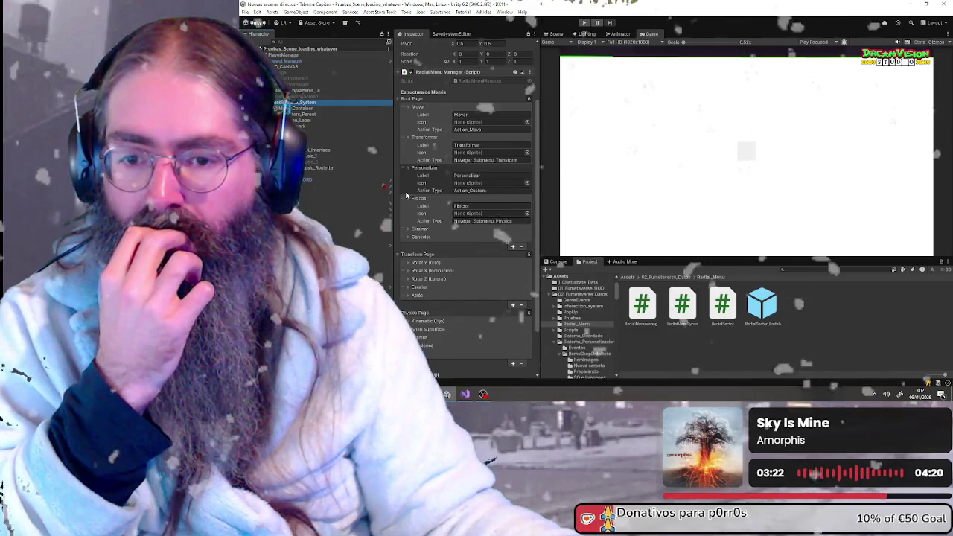
scroll(430, 289, "down", 2)
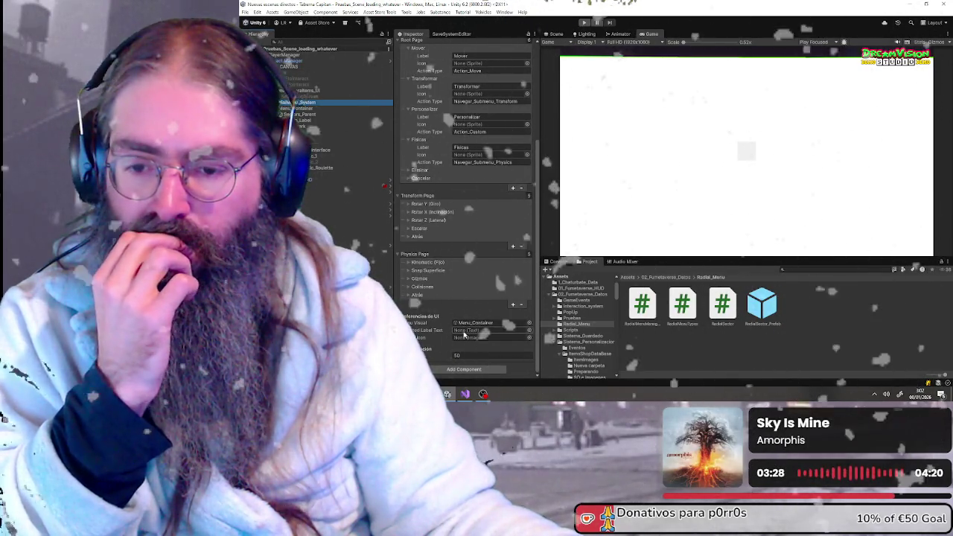
scroll(440, 297, "up", 5)
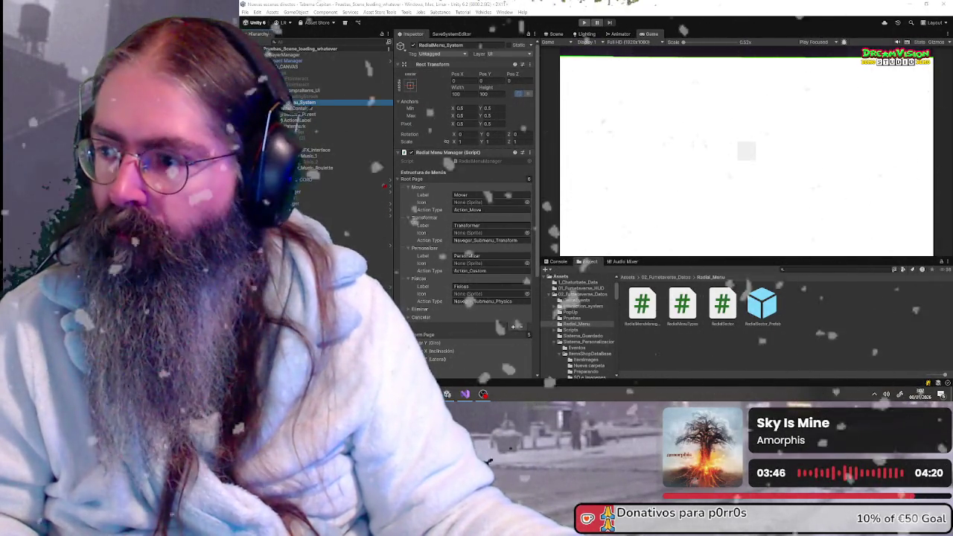
left_click(464, 395)
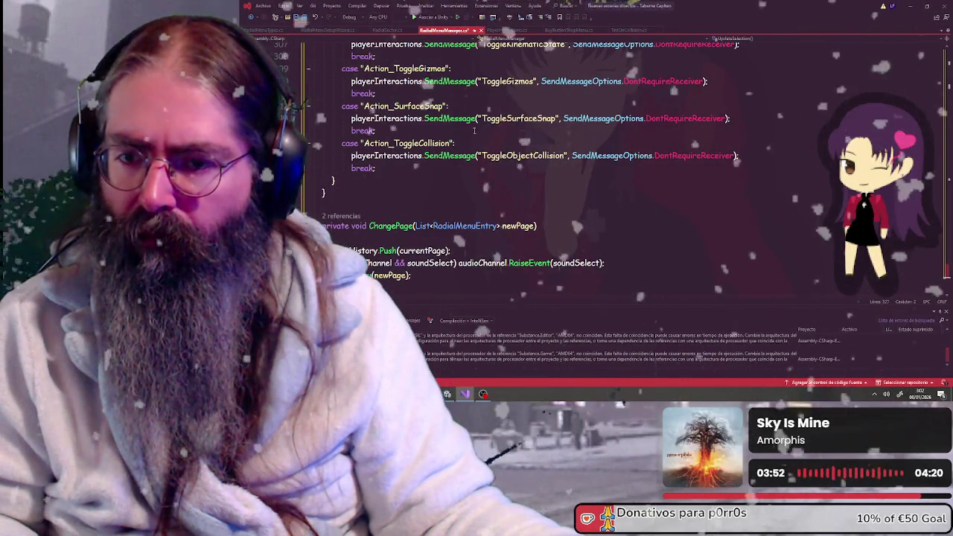
Step: Save RadialMenuManager.cs and return to Unity to recompile
left_click(297, 20)
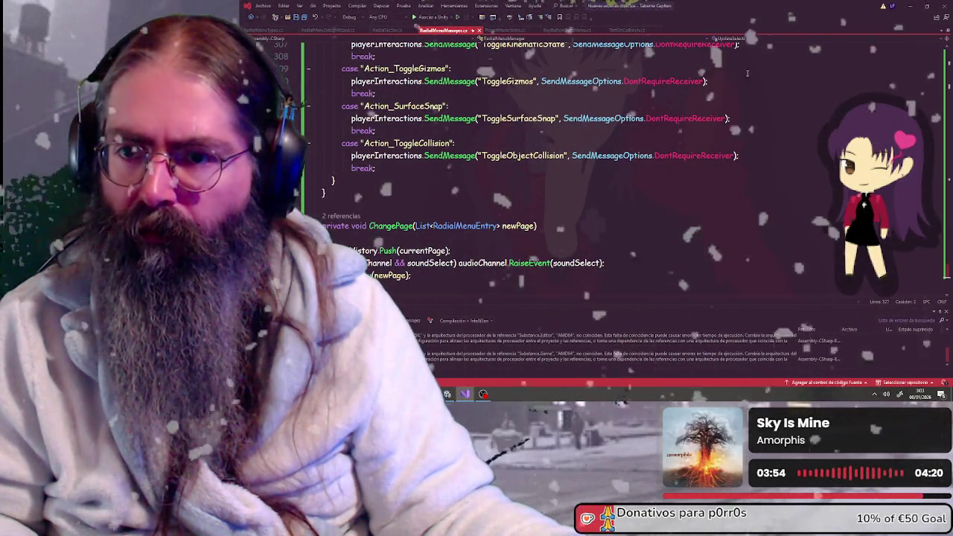
key("alt+Tab")
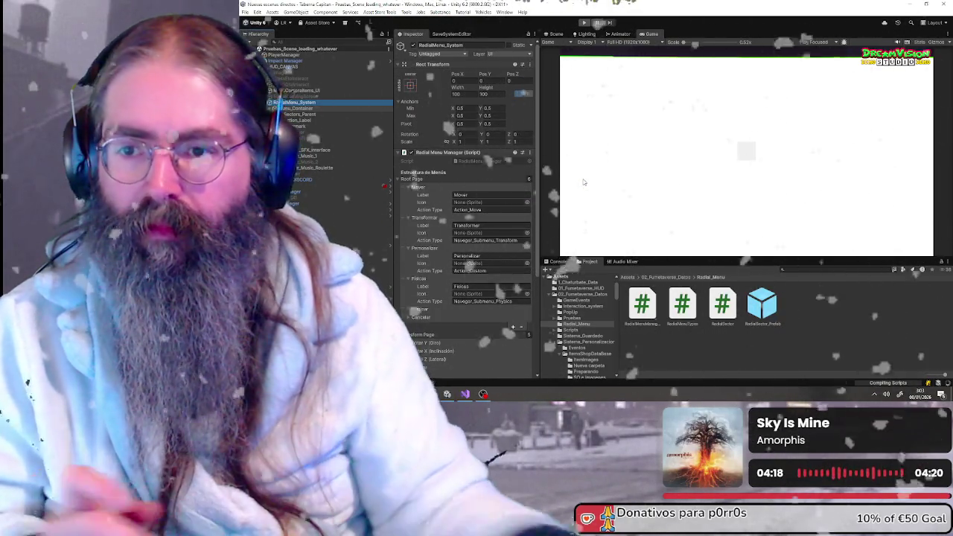
Step: Assign Menu_Container and RadialSector_Prefab to the Radial Menu Manager's container and sector prefab fields
left_click(298, 109)
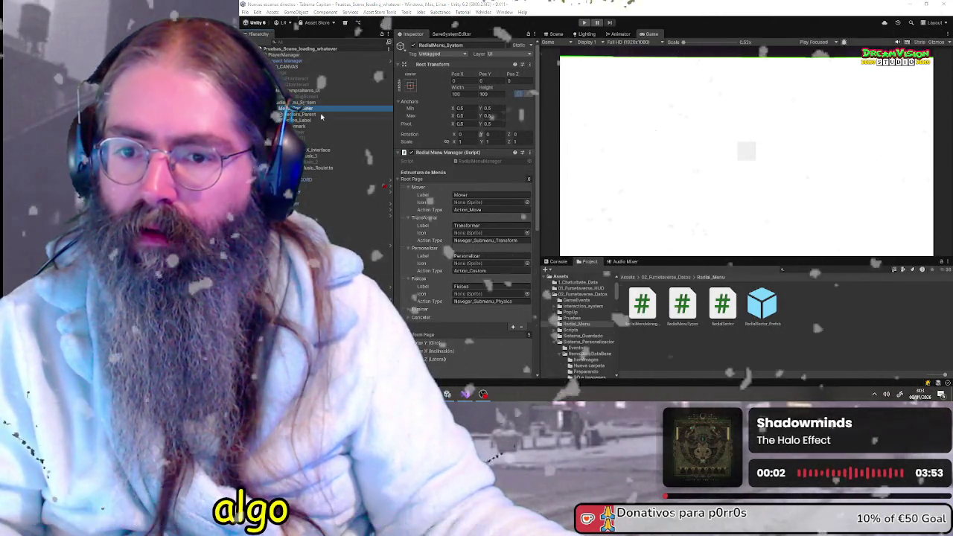
scroll(462, 210, "down", 10)
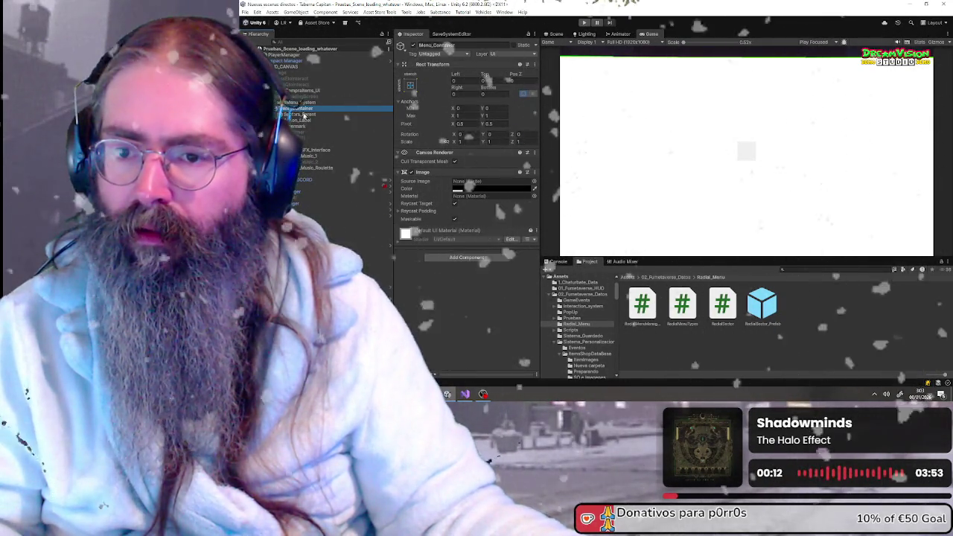
left_click(295, 102)
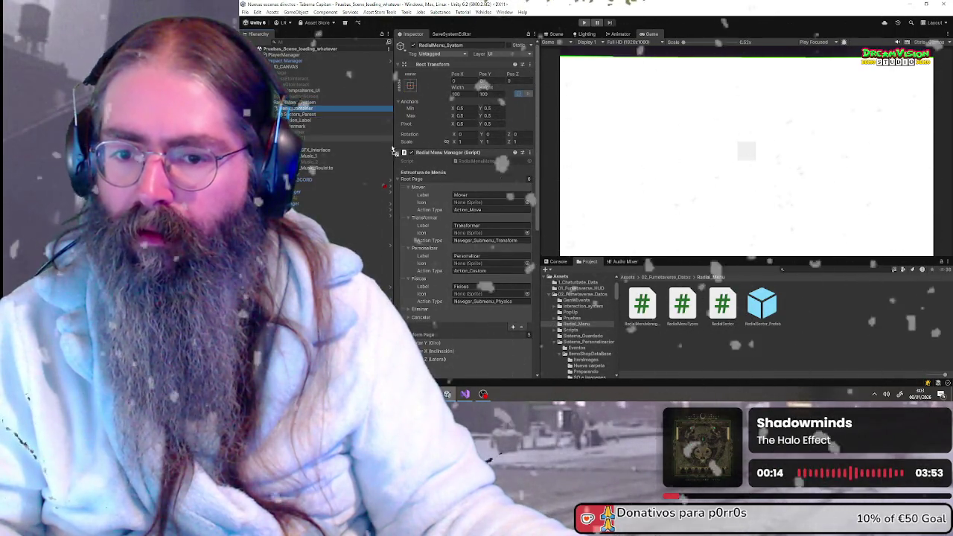
scroll(424, 173, "down", 1)
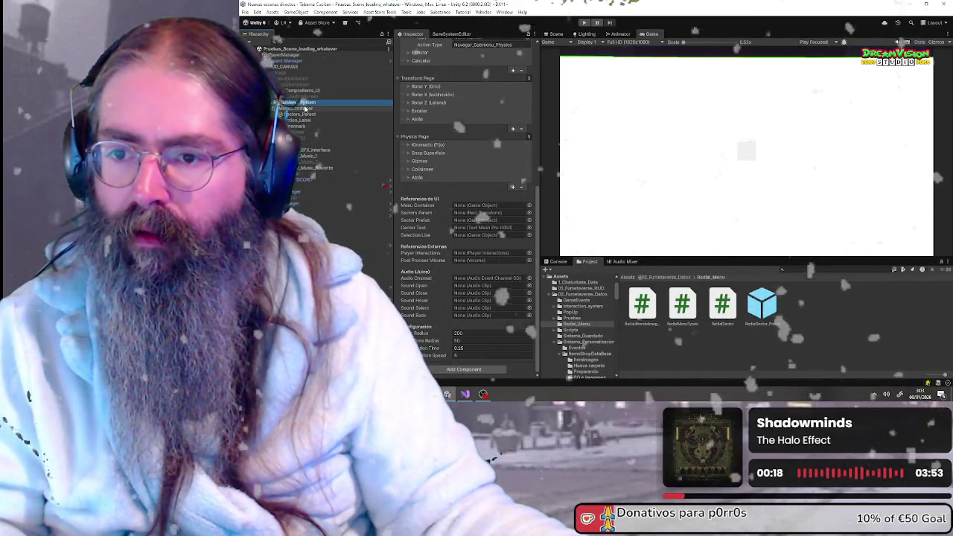
left_click_drag(307, 109, 484, 205)
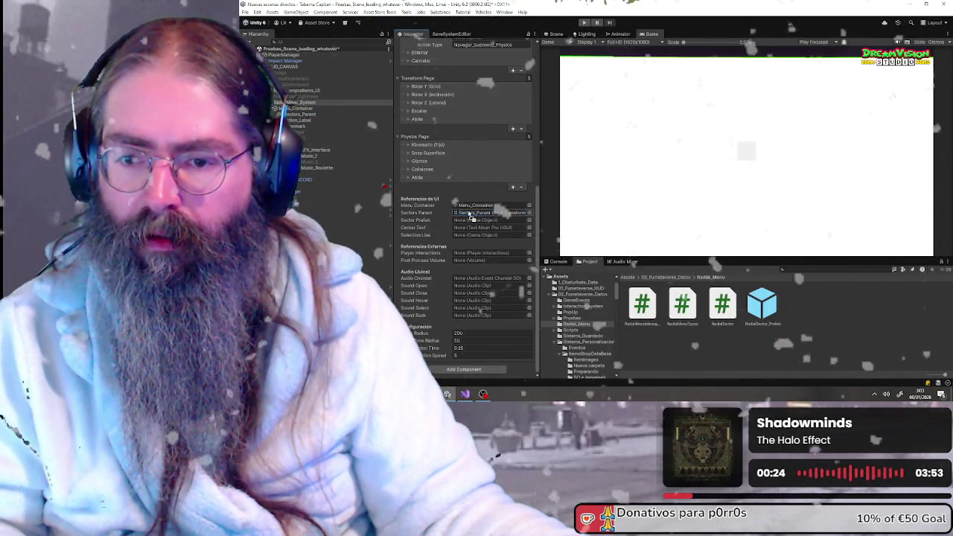
left_click_drag(743, 322, 462, 223)
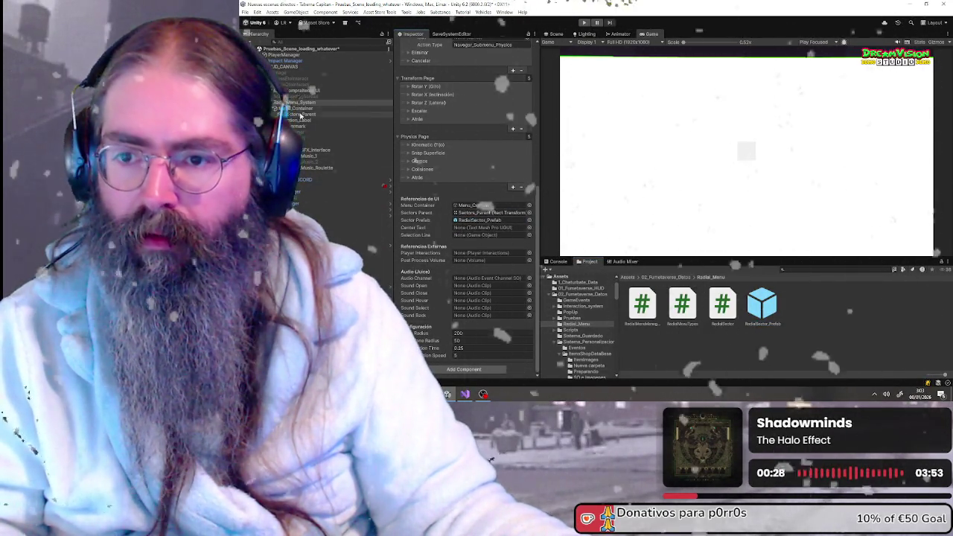
left_click(469, 220)
Step: Set Center Text to Action_Label, assign Player Interactions, and search 'move' for Mover's icon
left_click_drag(474, 233, 472, 229)
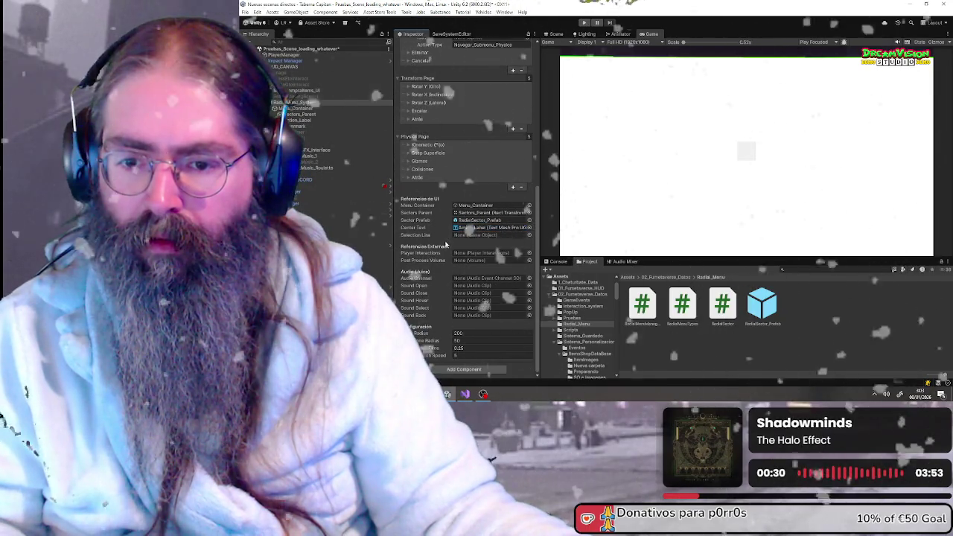
left_click(528, 253)
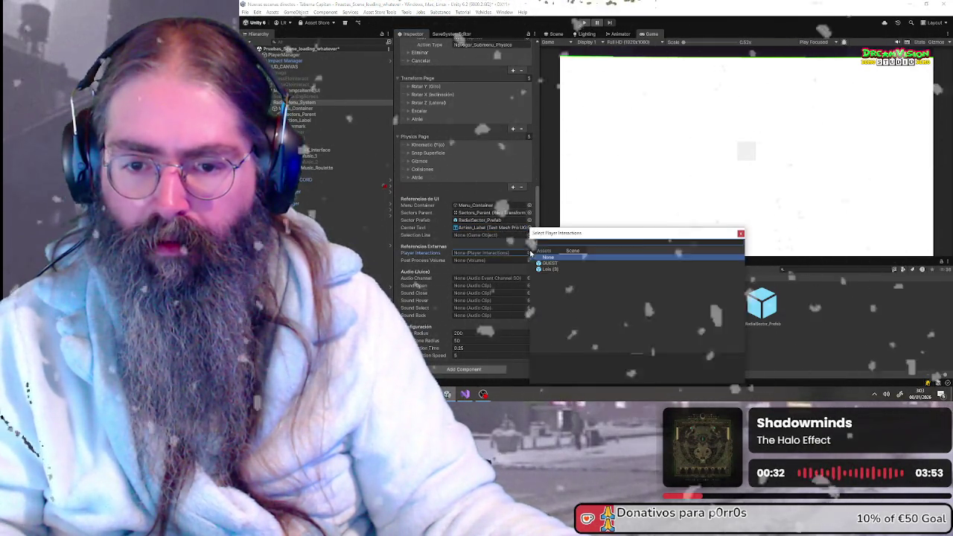
double_click(553, 269)
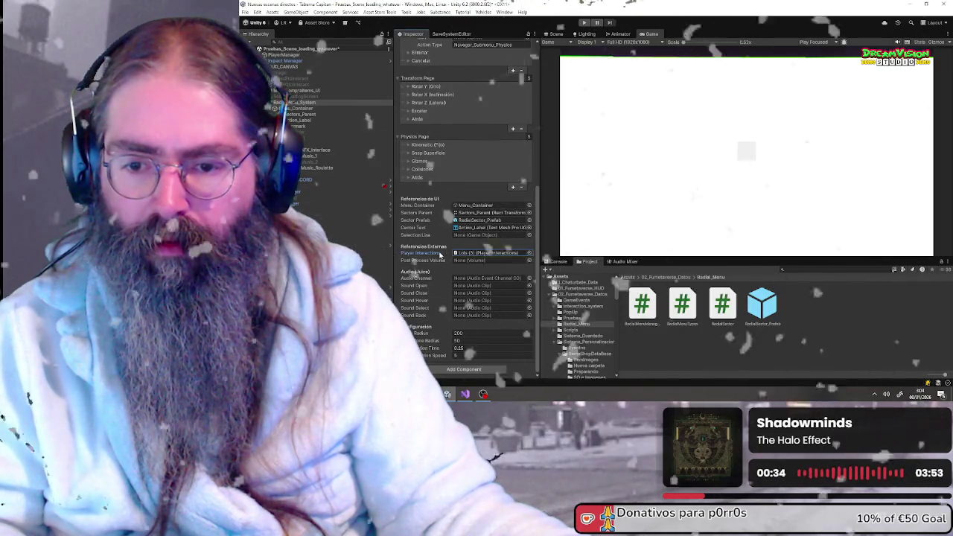
scroll(427, 248, "up", 5)
left_click(526, 147)
type("move")
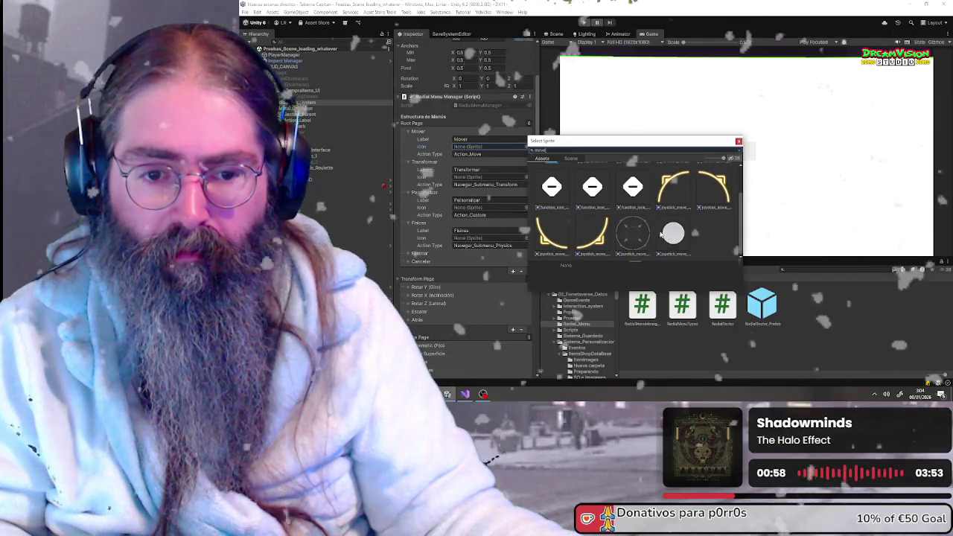
Step: Give Mover the function_icon_mark_remove icon and Transformar the function_icon_transfer_1 icon
left_click(592, 191)
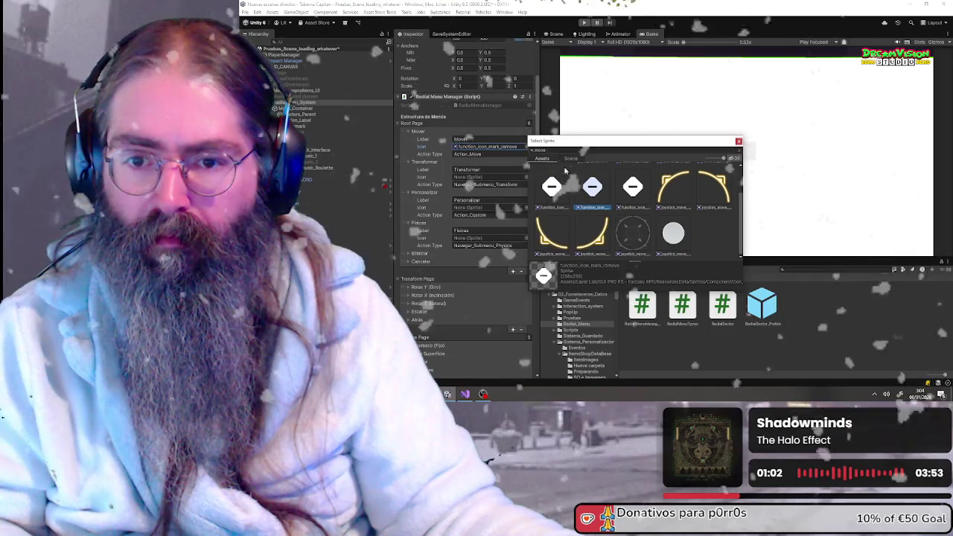
left_click(737, 141)
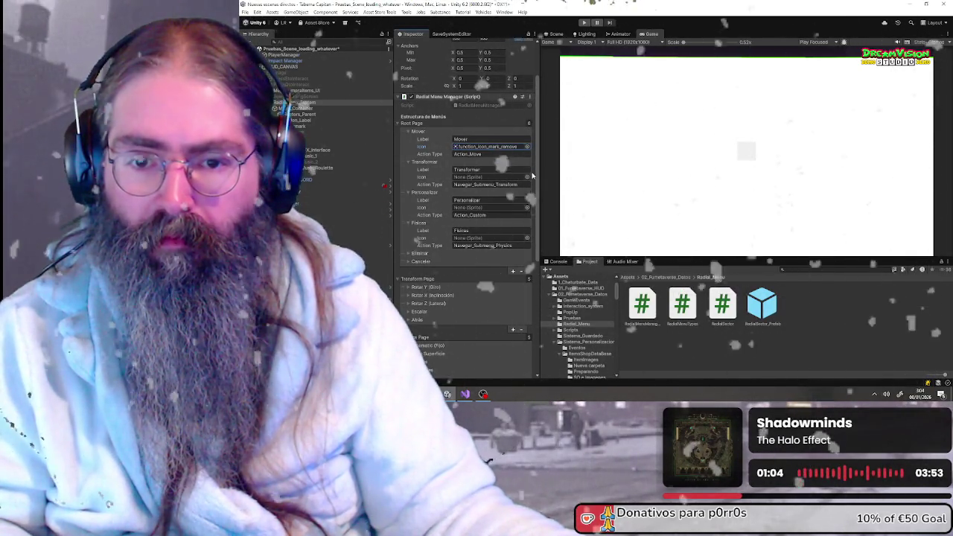
left_click(528, 177)
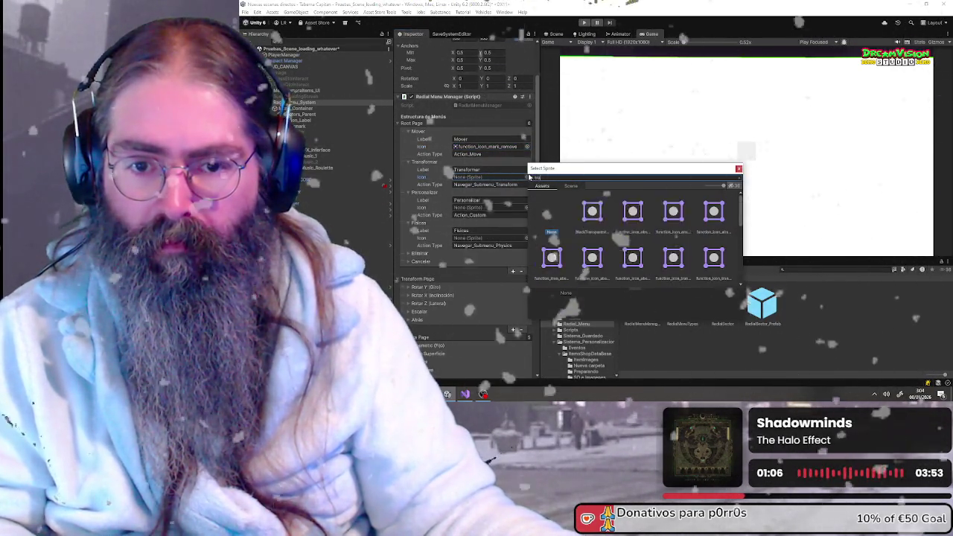
type("trans")
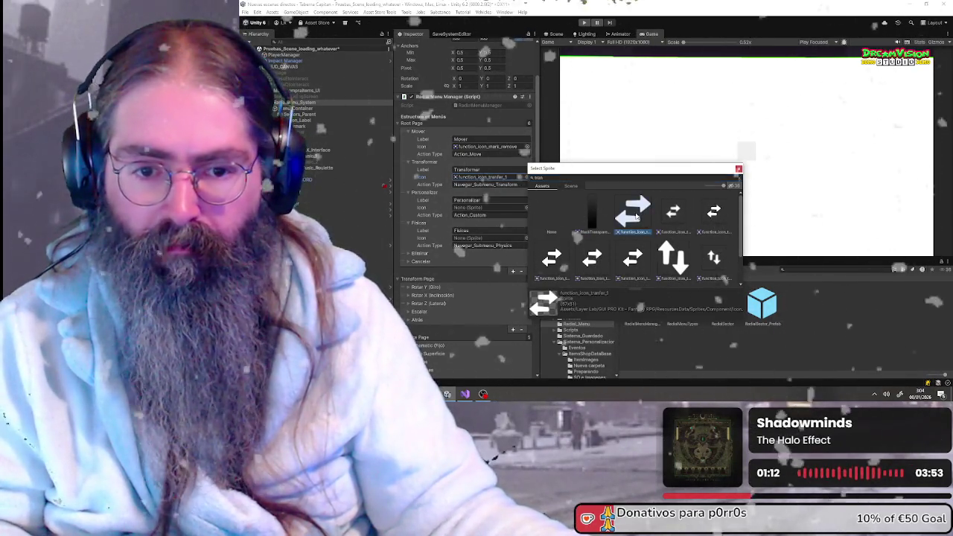
double_click(624, 213)
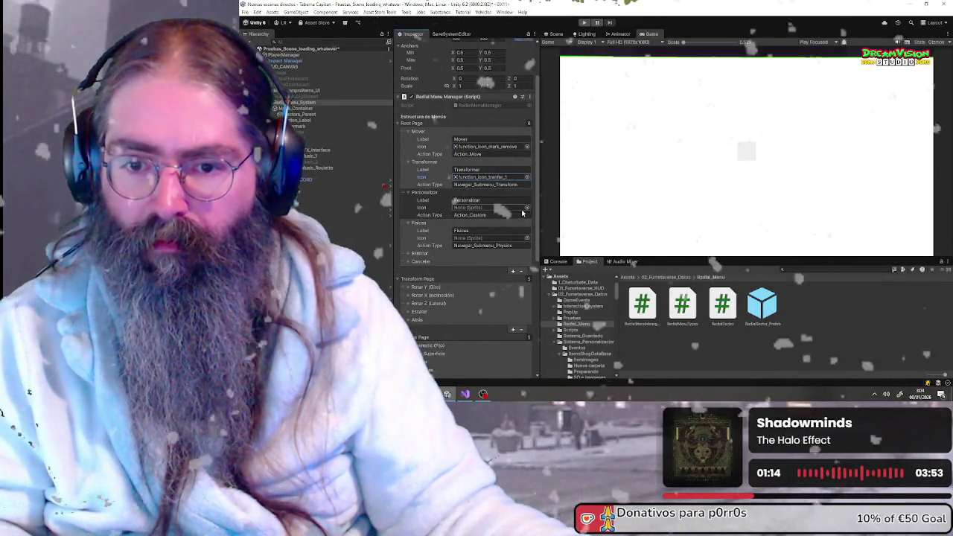
Step: Search 'custom' in the sprite picker and assign action_text_combo as the Personalizar icon
left_click(526, 208)
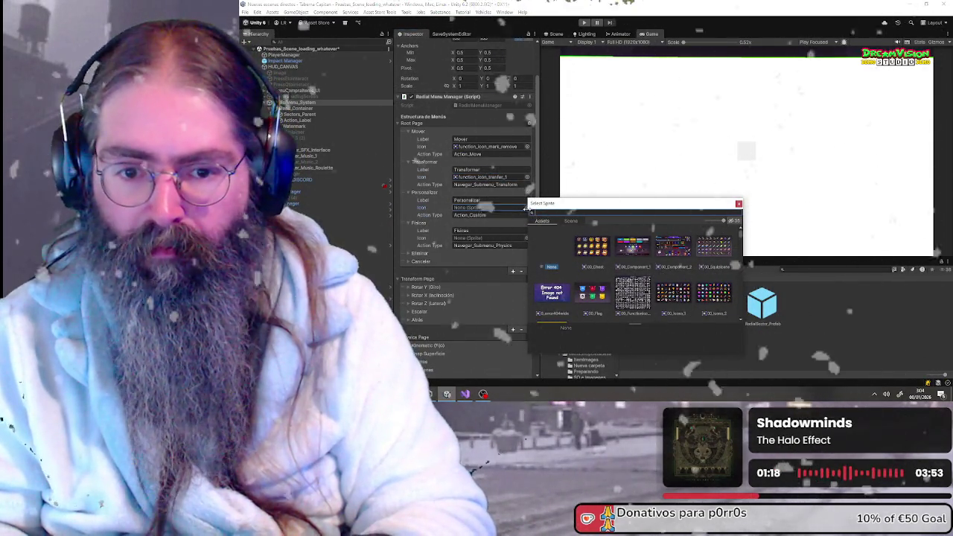
type("custom")
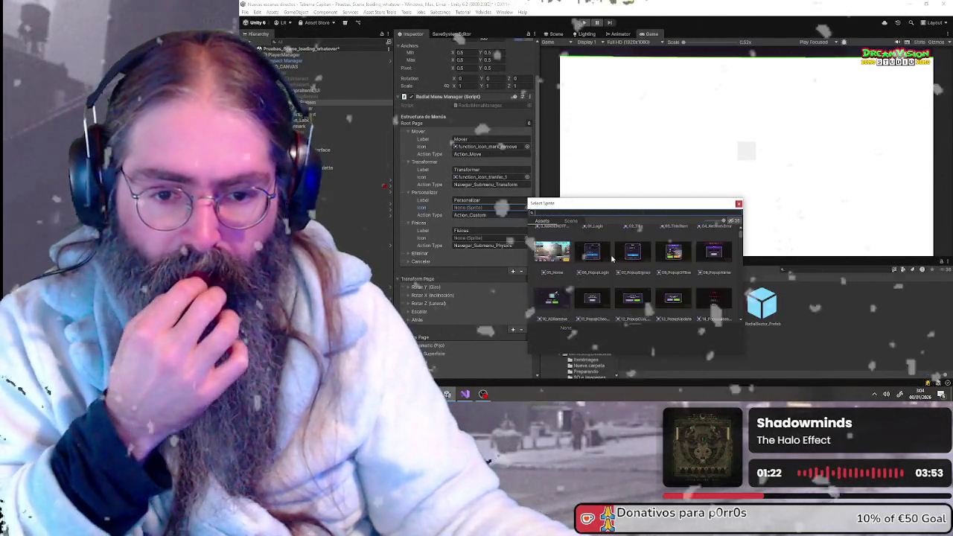
scroll(612, 258, "down", 5)
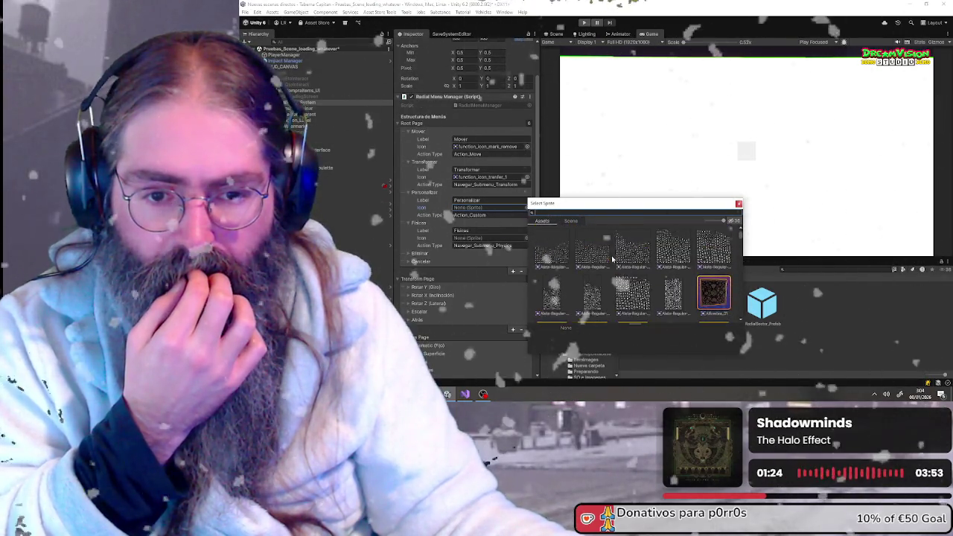
scroll(615, 262, "down", 1)
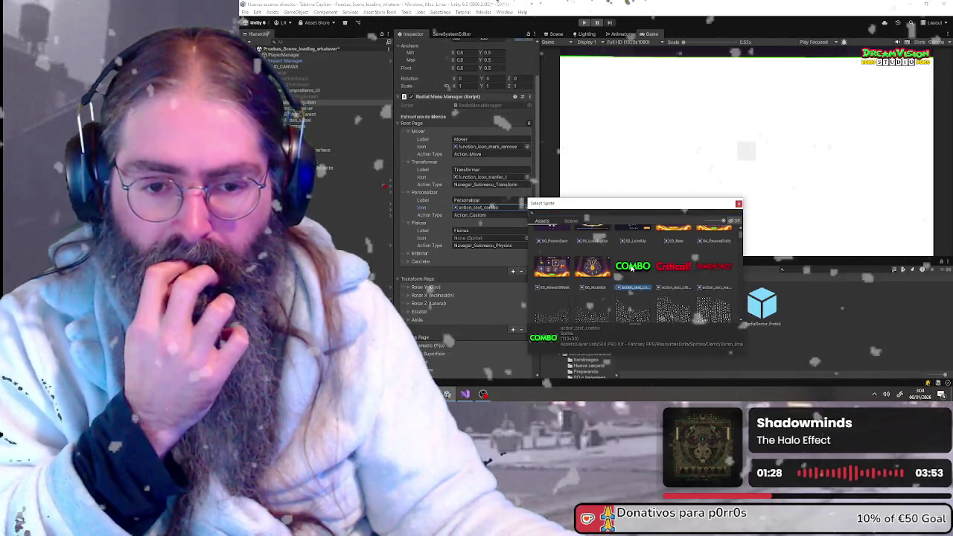
double_click(631, 268)
Step: Assign the Apple_green sprite as the Fisicas entry's icon
left_click(526, 237)
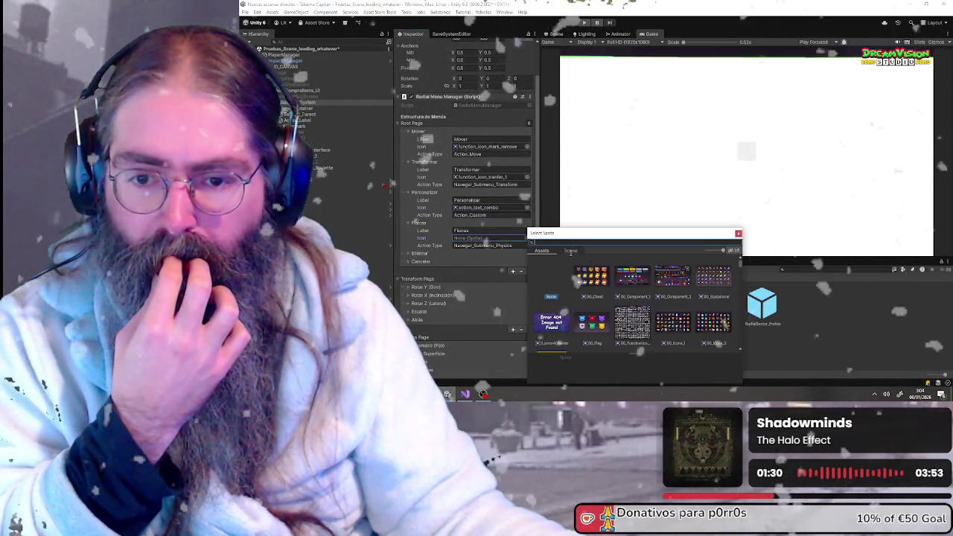
scroll(674, 307, "down", 3)
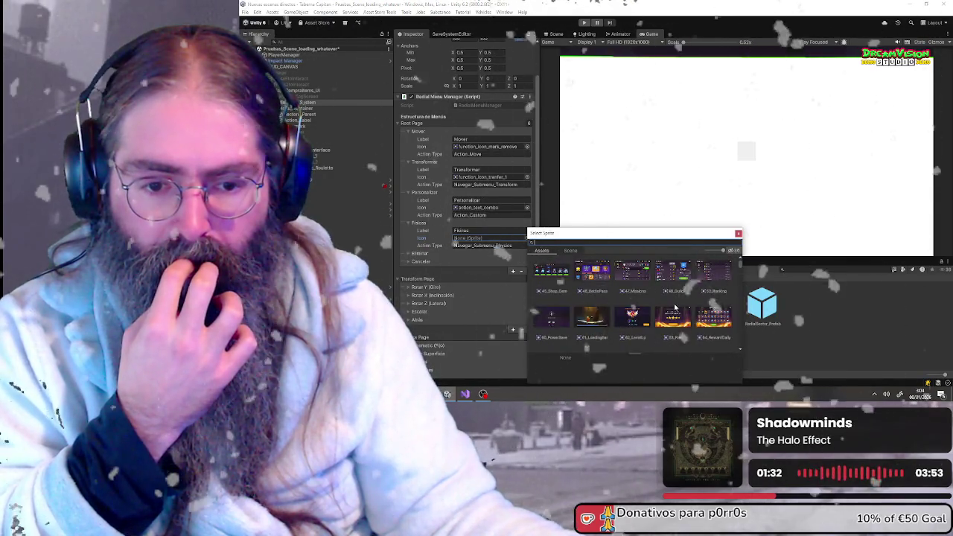
scroll(674, 305, "down", 3)
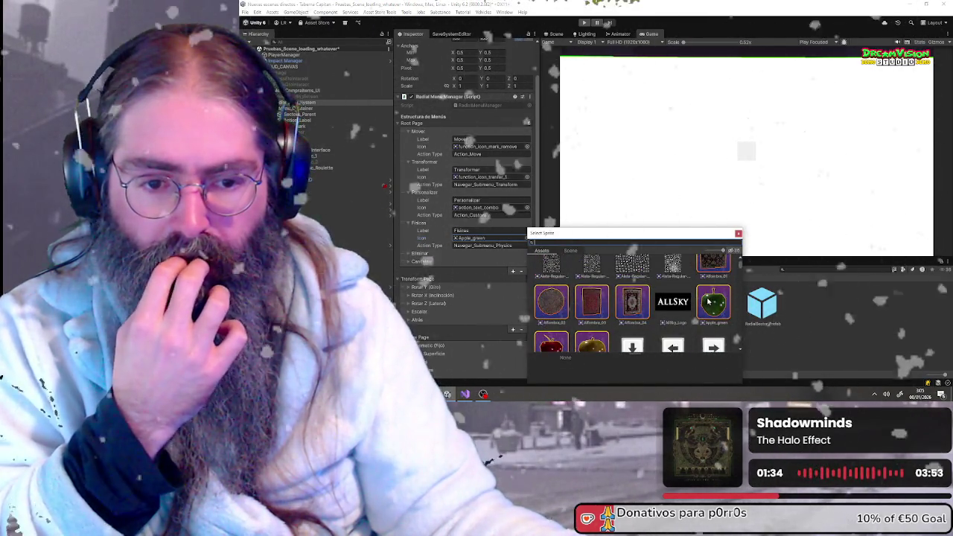
double_click(708, 301)
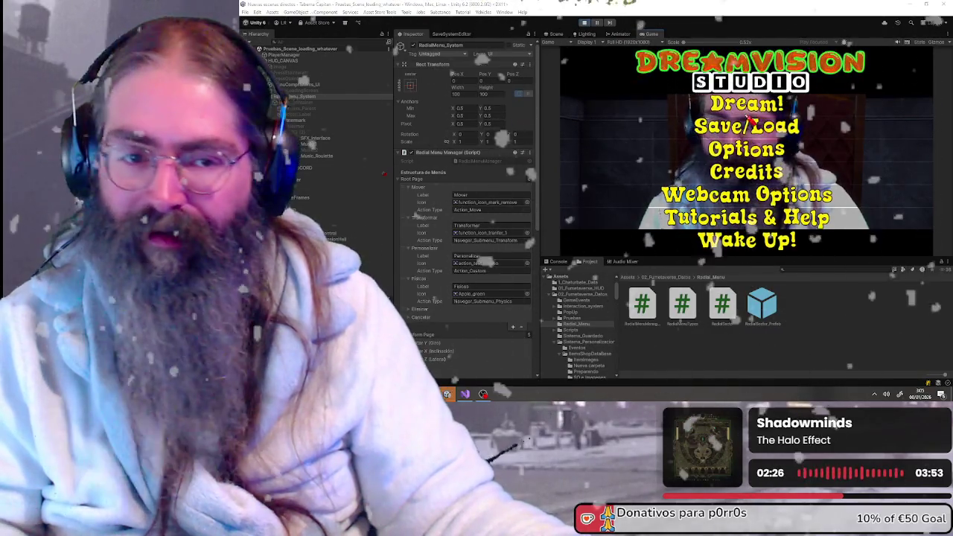
Step: Start the game from its main menu, then bring up the pause menu
key("Return")
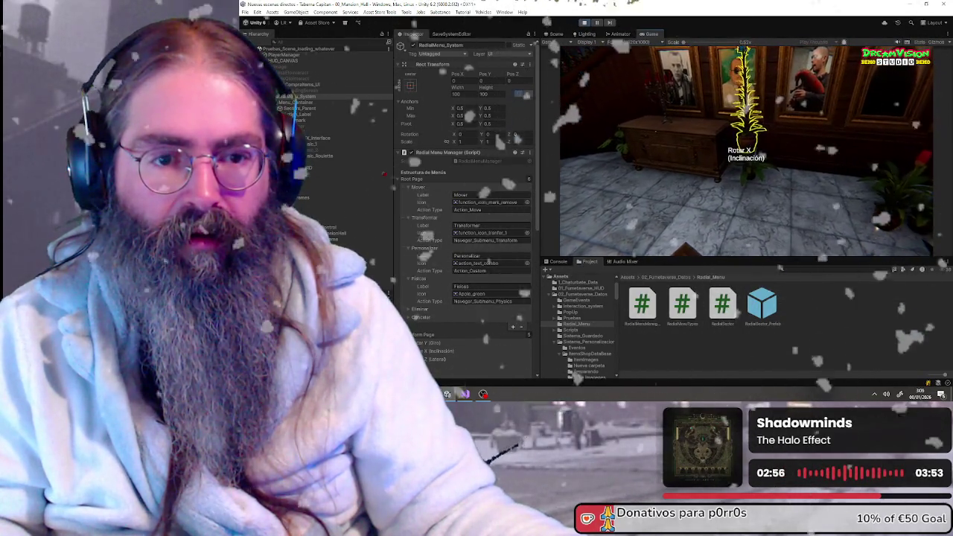
key("Escape")
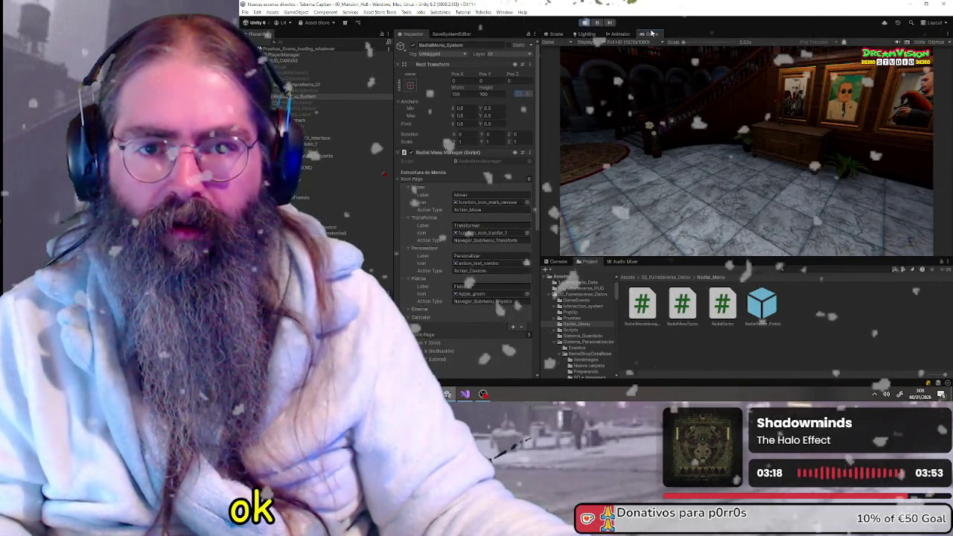
Step: Maximize the game view and cycle the tall plant's radial menu through rotate and scale options
left_click(676, 53)
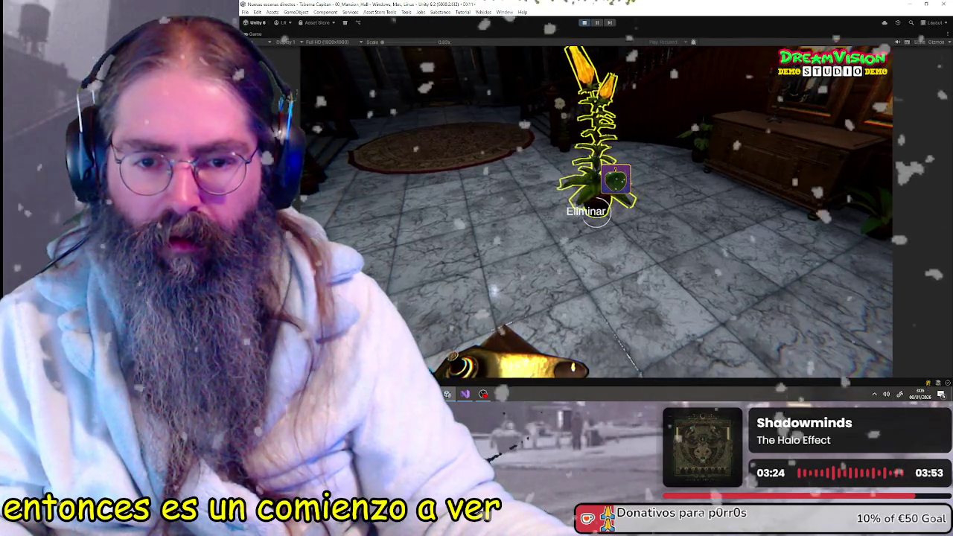
left_click(819, 365)
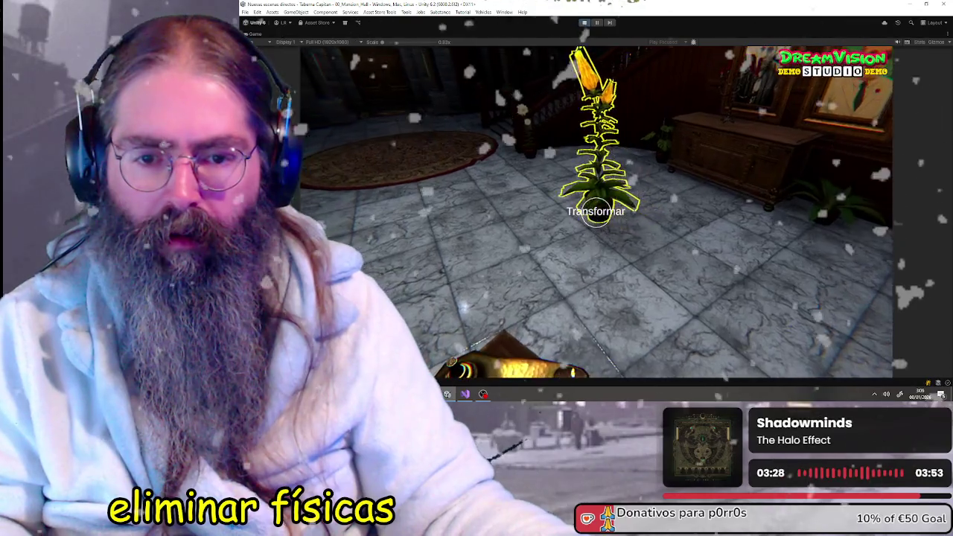
key("e")
scroll(588, 213, "down", 1)
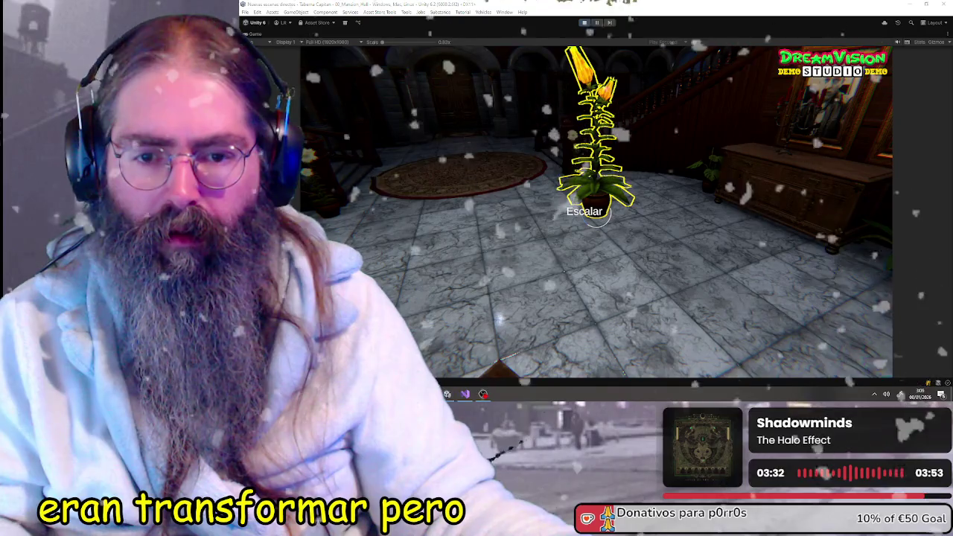
scroll(588, 213, "down", 1)
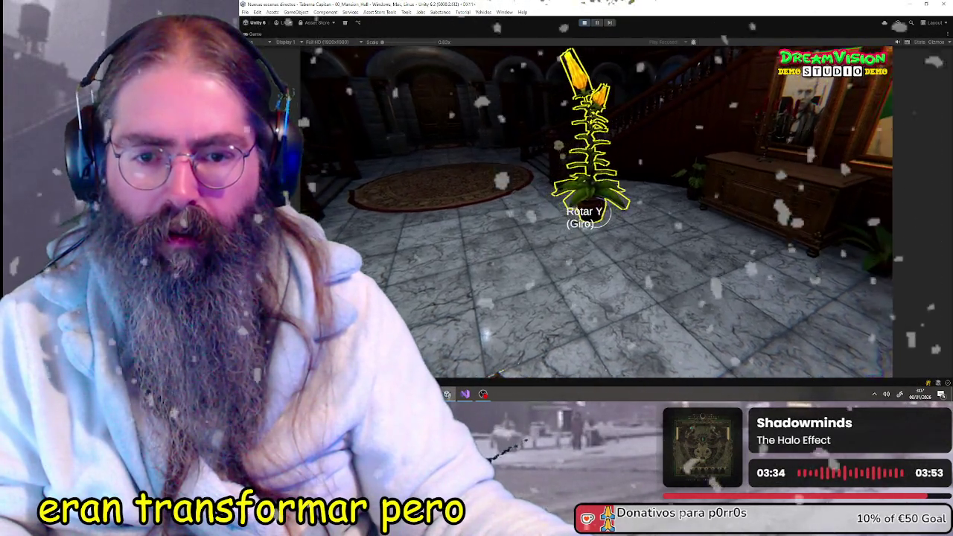
scroll(588, 214, "up", 1)
scroll(588, 214, "down", 1)
scroll(588, 213, "up", 1)
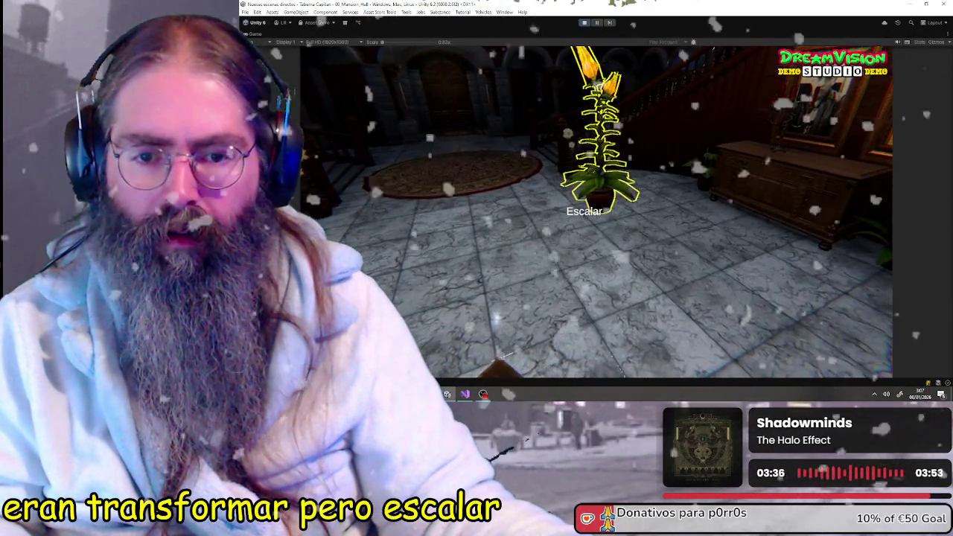
scroll(588, 214, "down", 1)
scroll(588, 213, "down", 1)
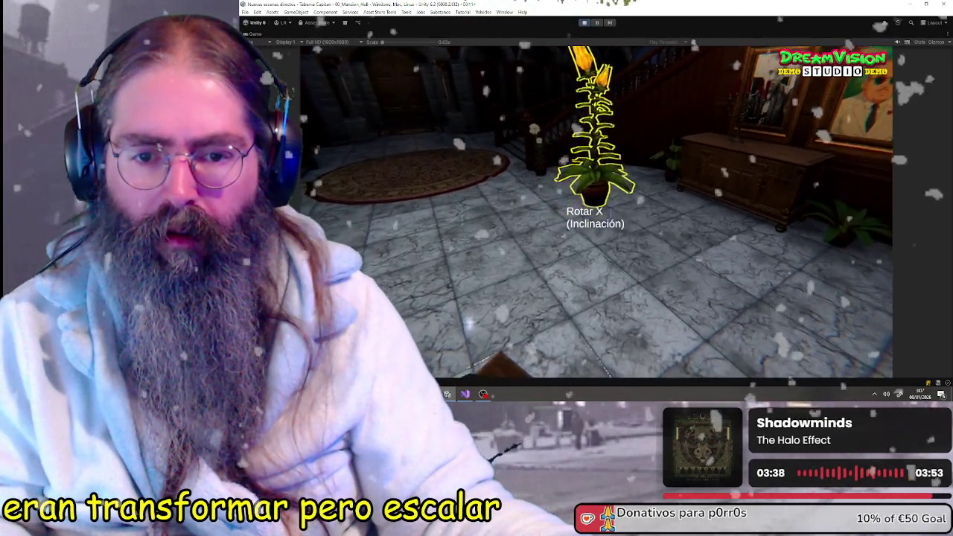
scroll(588, 214, "up", 1)
scroll(588, 214, "down", 1)
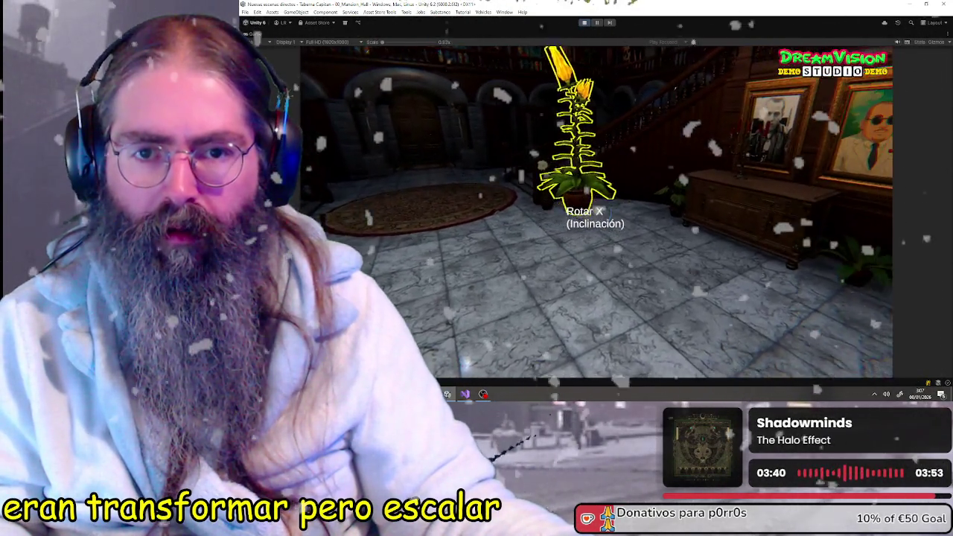
scroll(588, 213, "up", 1)
scroll(588, 214, "down", 1)
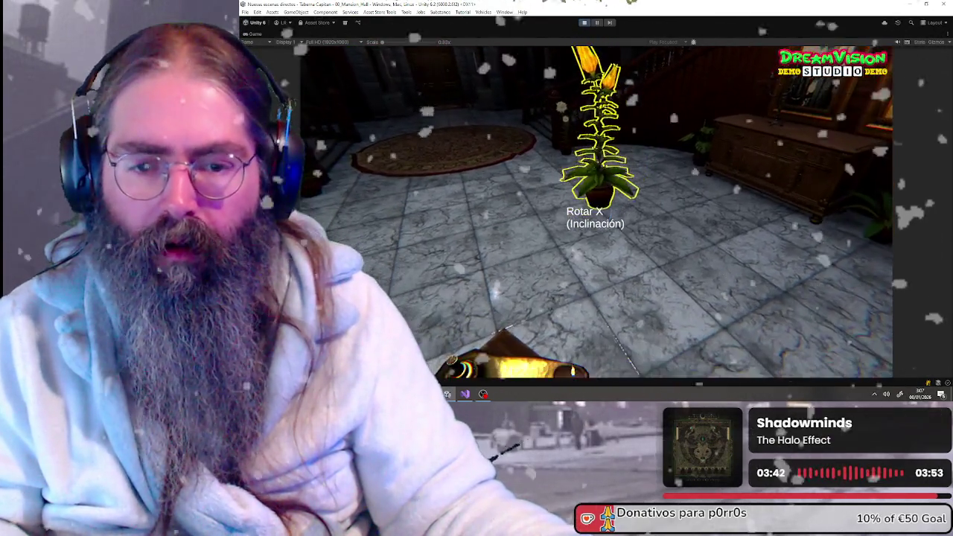
scroll(588, 213, "up", 2)
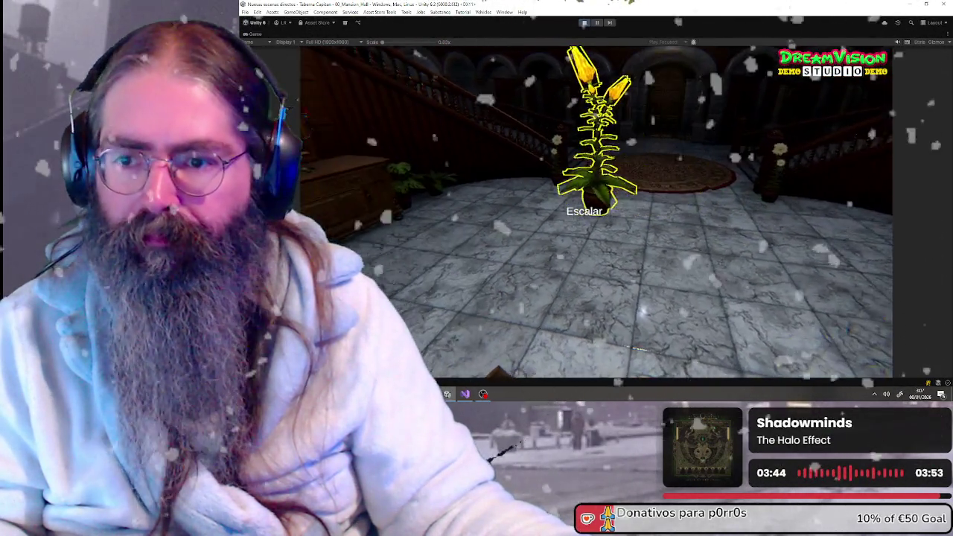
scroll(588, 214, "down", 2)
scroll(588, 214, "up", 2)
scroll(588, 214, "down", 1)
scroll(588, 213, "up", 1)
scroll(588, 213, "down", 1)
scroll(588, 214, "down", 1)
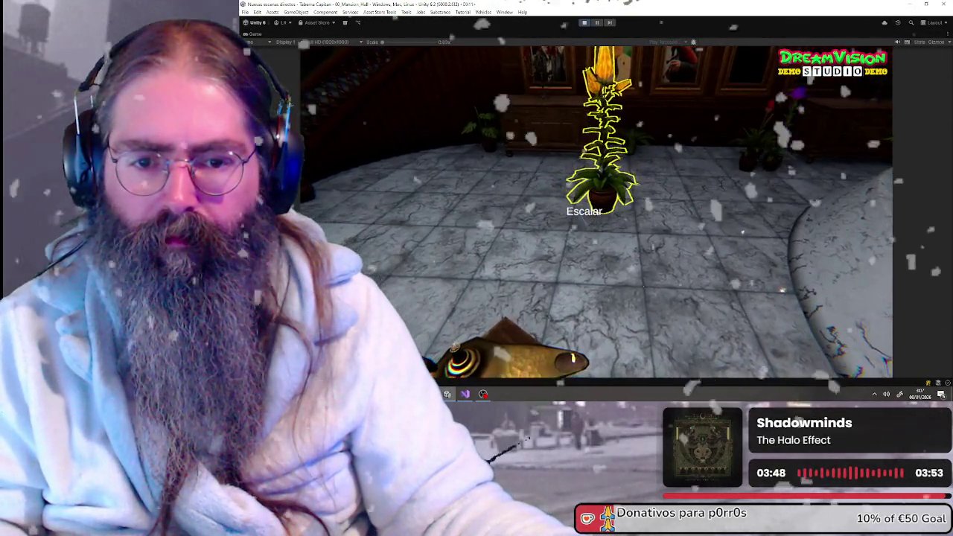
scroll(588, 214, "up", 1)
scroll(588, 213, "down", 1)
scroll(588, 214, "up", 1)
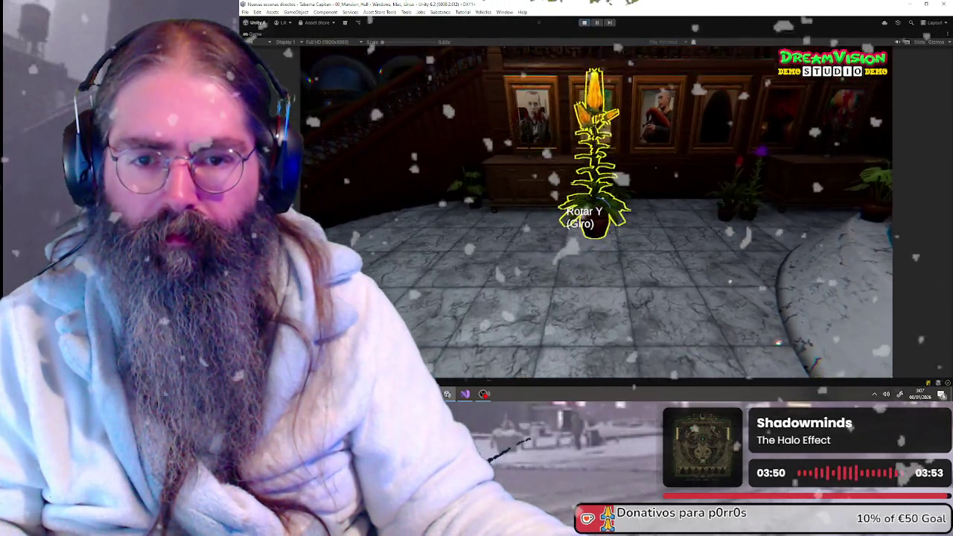
scroll(588, 214, "down", 1)
scroll(588, 214, "down", 1)
Step: Keep cycling the radial menu, then aim it at the central potted plant showing Transformar
key("super")
key("super")
scroll(588, 214, "up", 3)
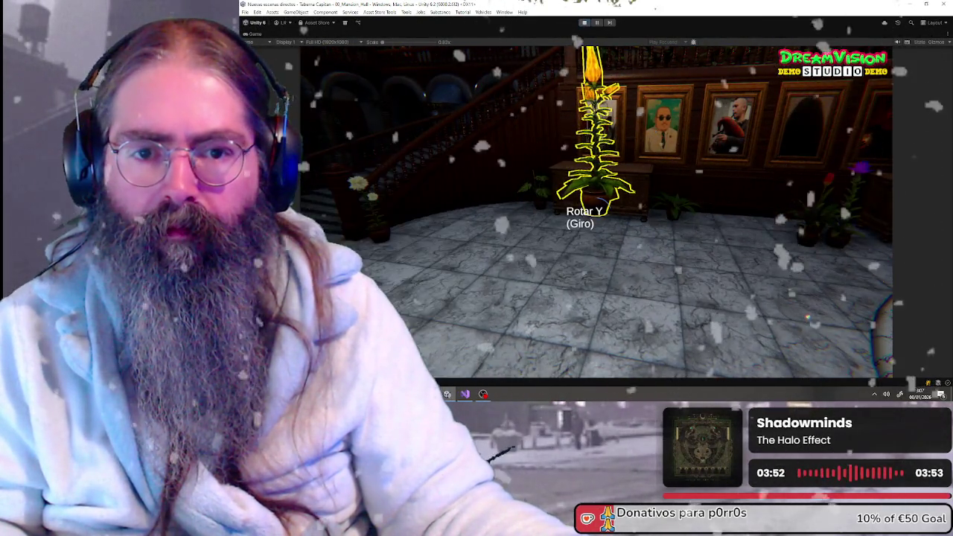
scroll(588, 213, "down", 1)
scroll(588, 214, "down", 1)
scroll(588, 214, "up", 1)
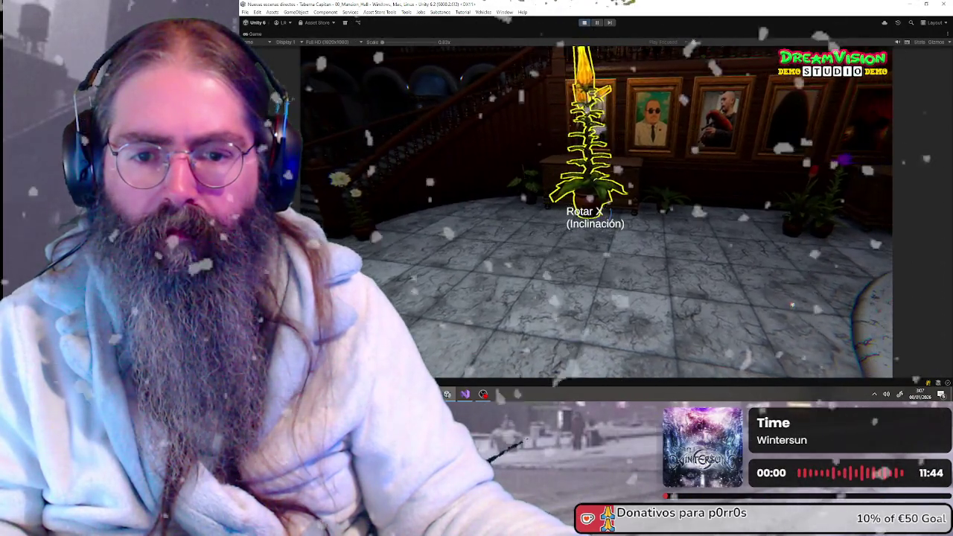
scroll(588, 214, "down", 1)
scroll(588, 213, "down", 1)
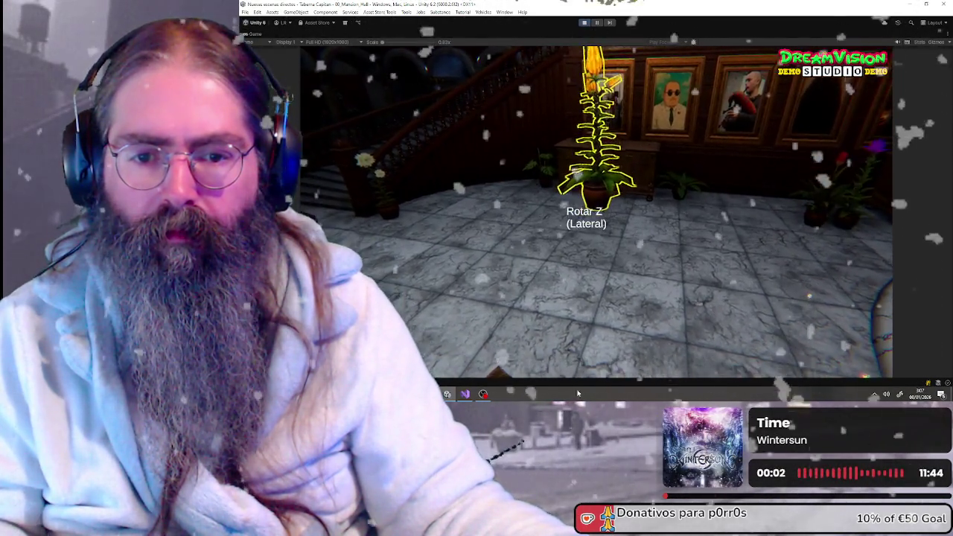
scroll(588, 213, "down", 1)
scroll(588, 213, "up", 1)
scroll(588, 214, "up", 1)
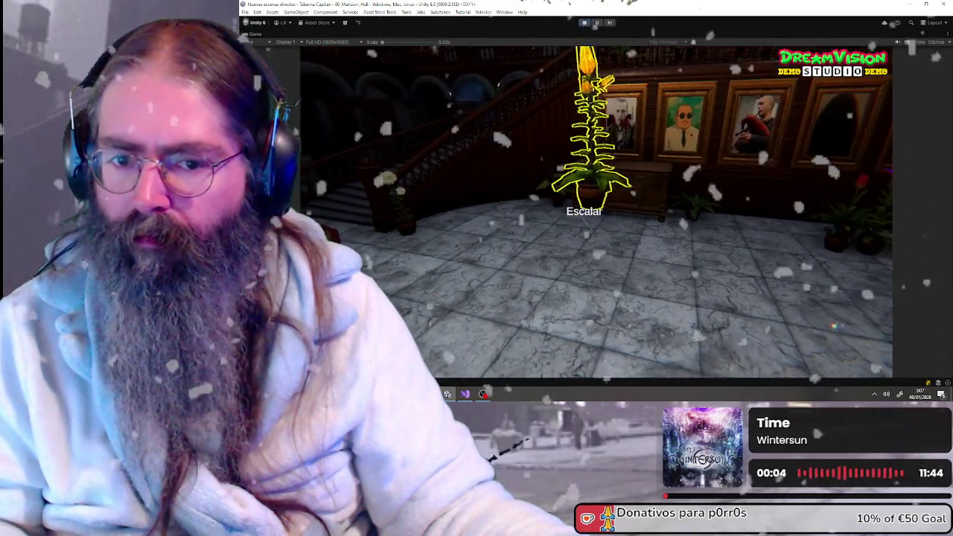
key("super")
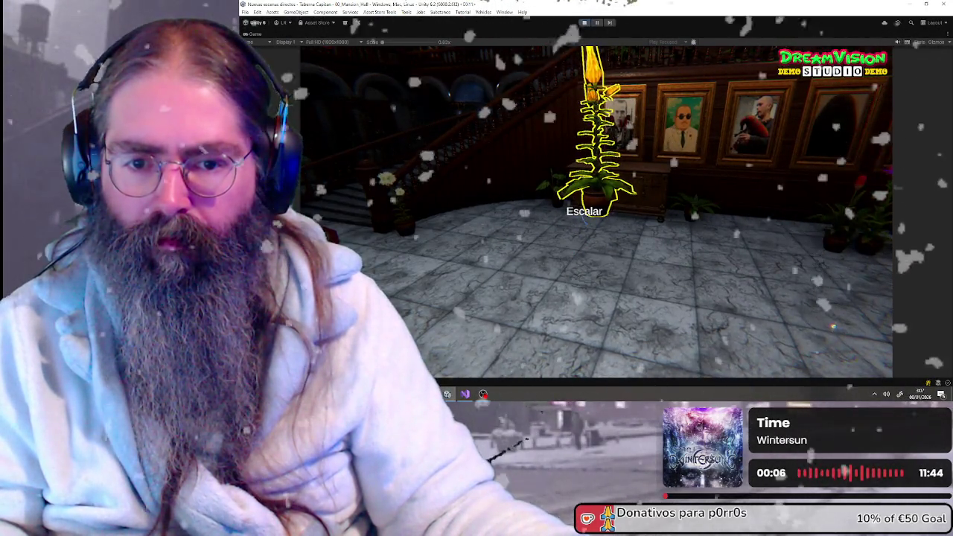
scroll(588, 214, "up", 1)
scroll(588, 213, "down", 2)
scroll(588, 214, "up", 2)
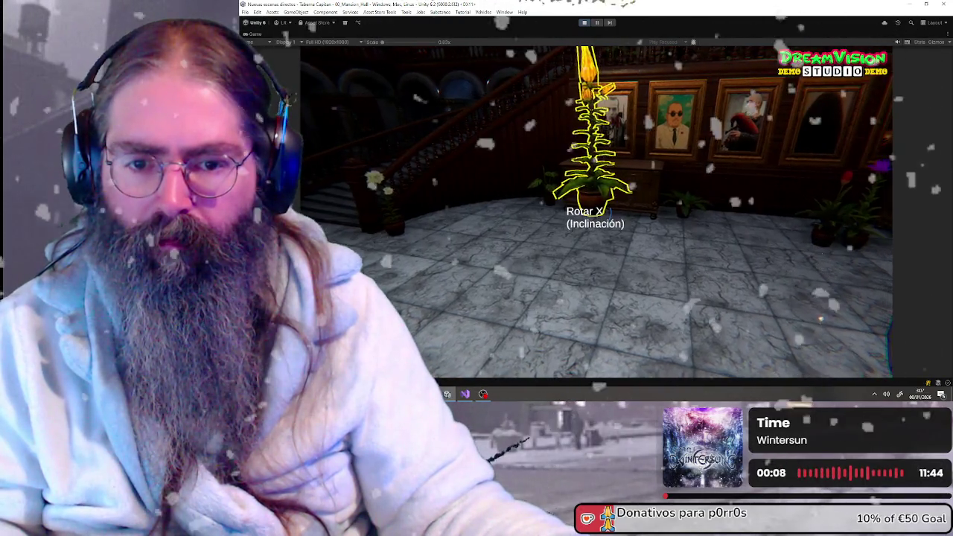
scroll(588, 214, "up", 1)
scroll(588, 214, "down", 1)
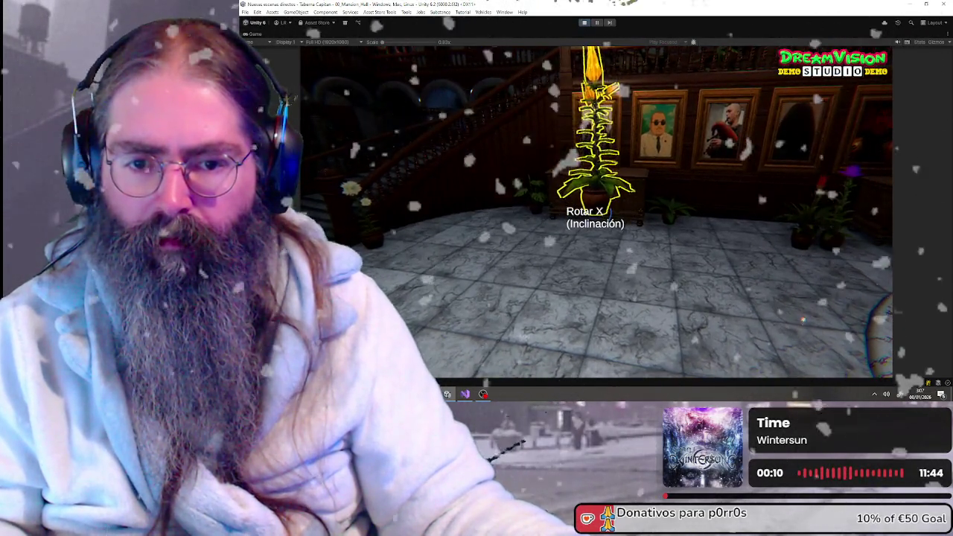
scroll(588, 214, "up", 1)
scroll(588, 214, "up", 1)
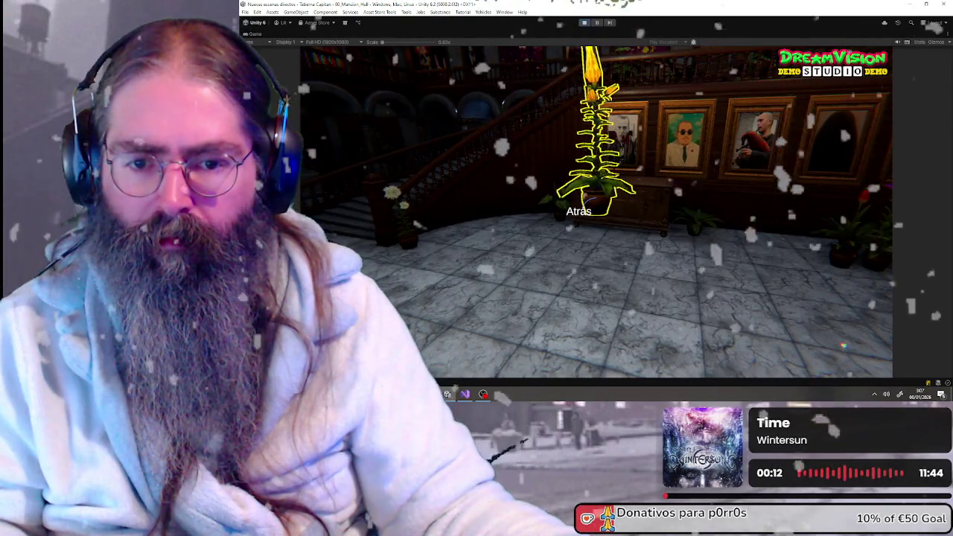
scroll(588, 214, "up", 1)
scroll(588, 214, "down", 1)
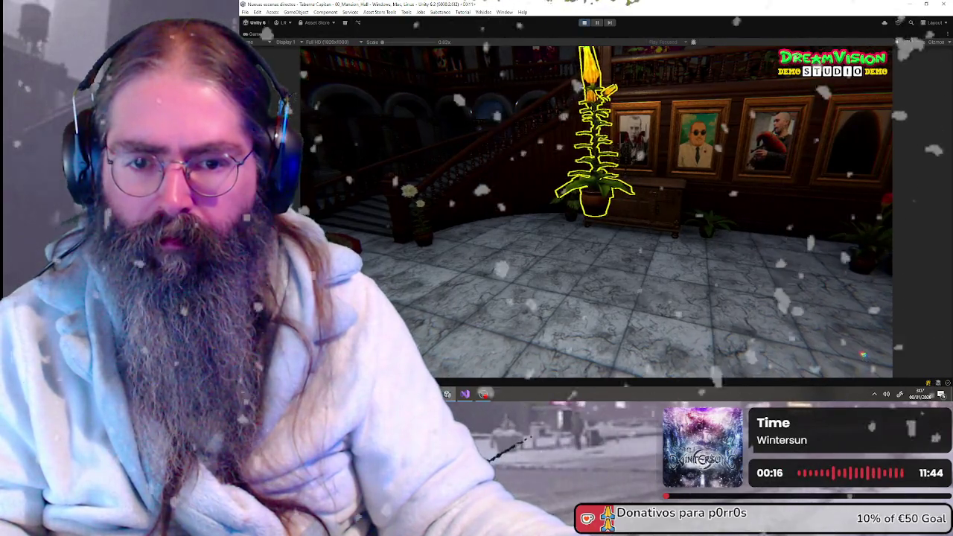
scroll(588, 212, "down", 1)
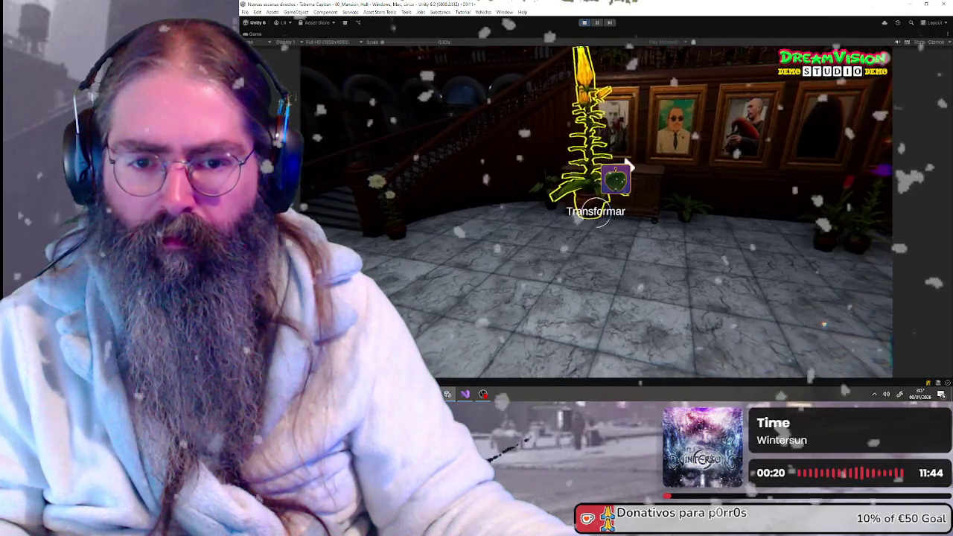
scroll(588, 213, "down", 1)
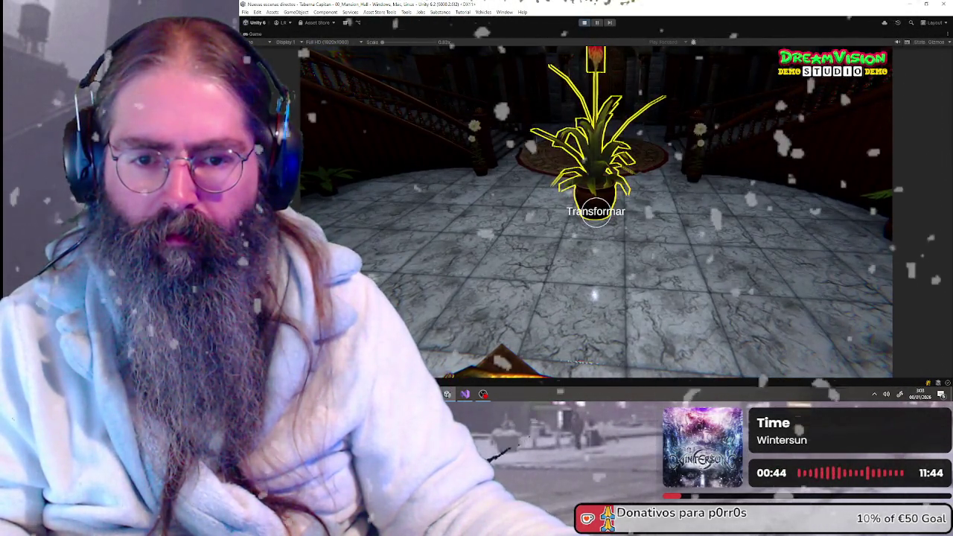
Step: Open the potted plant's Transformar options, scroll through them, and close the radial menu
scroll(595, 211, "down", 1)
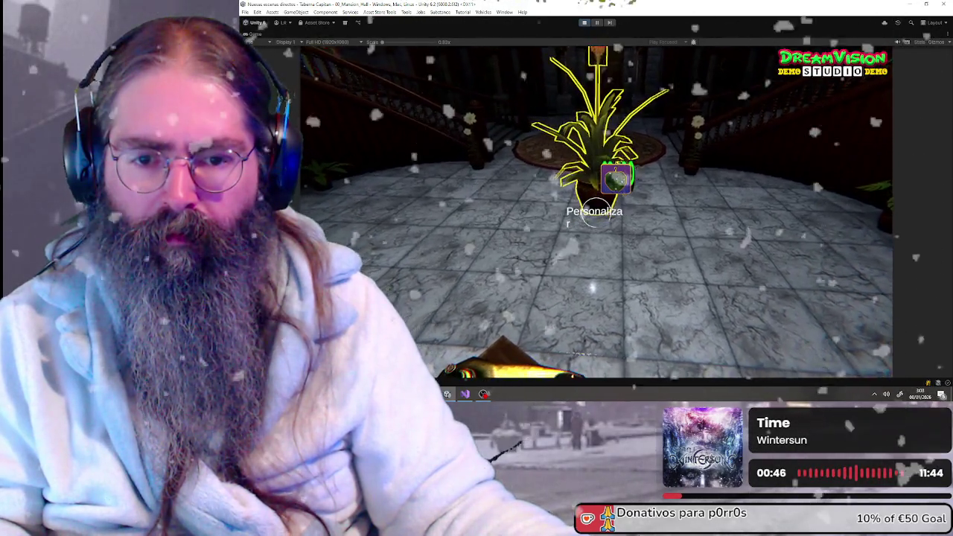
scroll(595, 212, "down", 1)
scroll(596, 211, "down", 1)
scroll(595, 211, "up", 1)
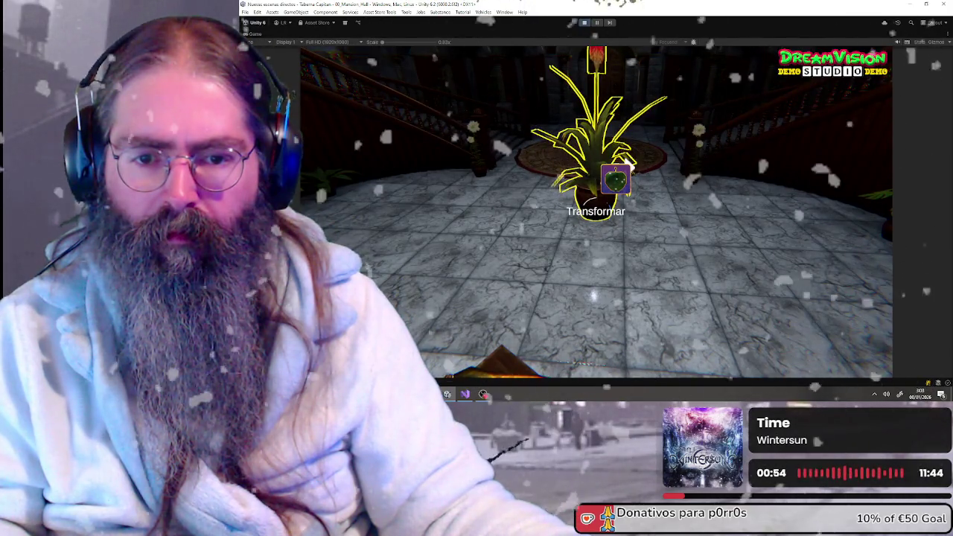
left_click(595, 211)
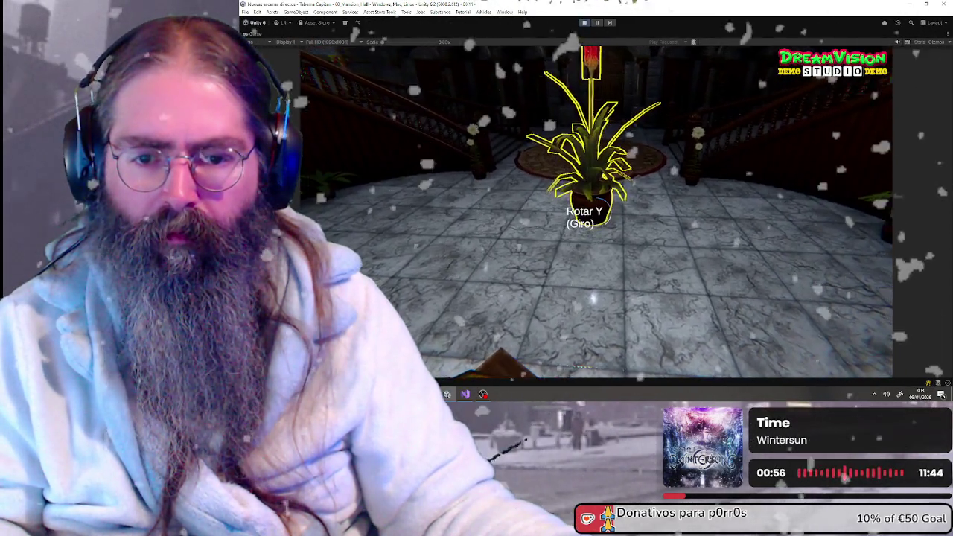
scroll(595, 211, "up", 1)
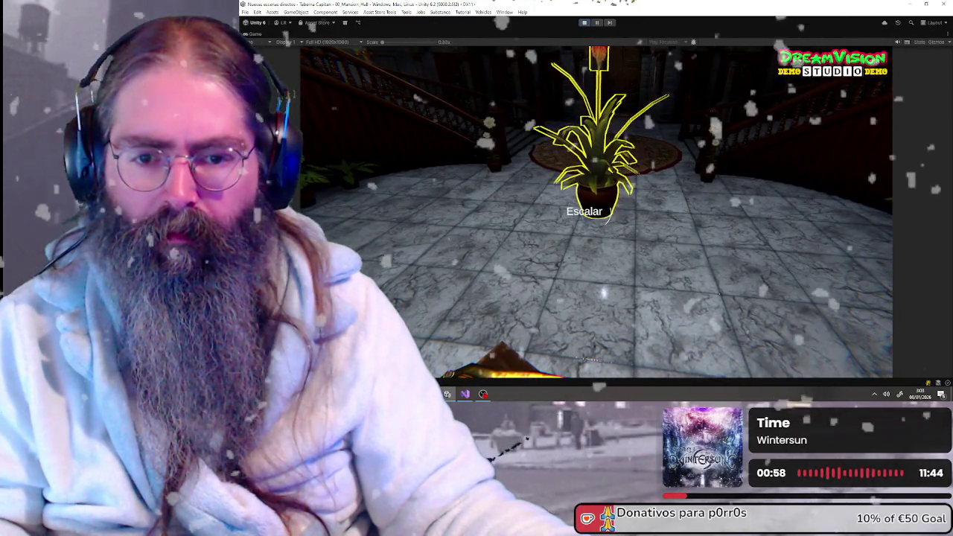
scroll(595, 211, "down", 3)
scroll(596, 211, "down", 2)
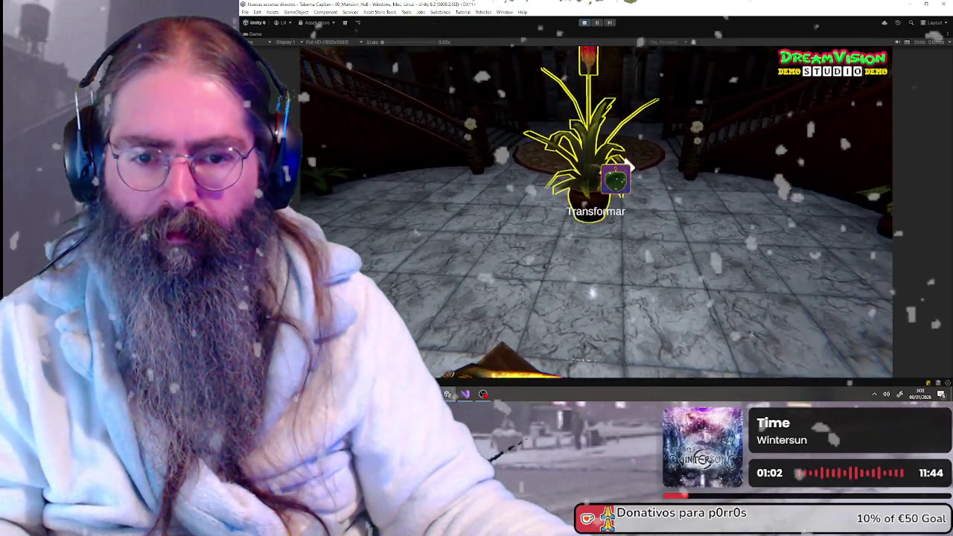
left_click(595, 212)
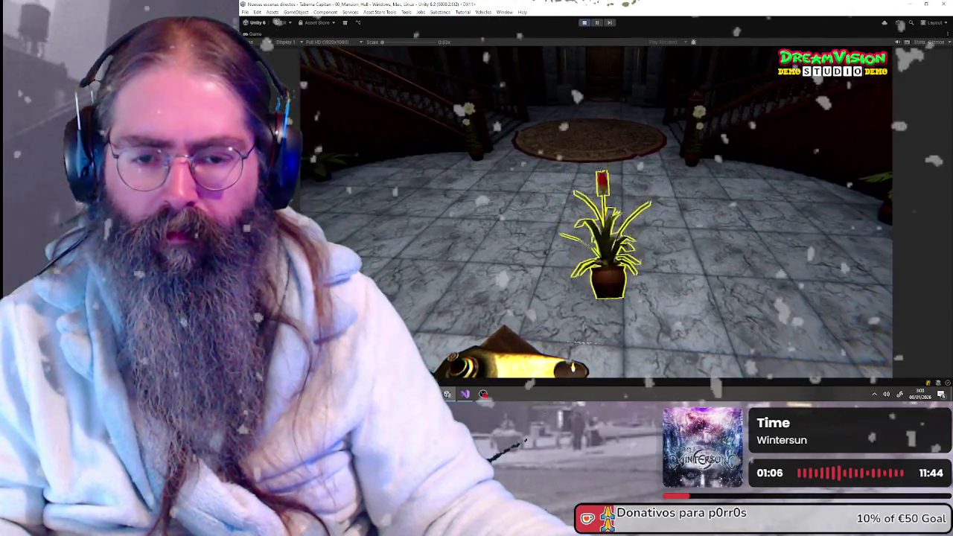
Step: Reopen the placed plant's radial menu and spin it around its vertical axis with Rotar Y
left_click(595, 212)
scroll(596, 211, "down", 1)
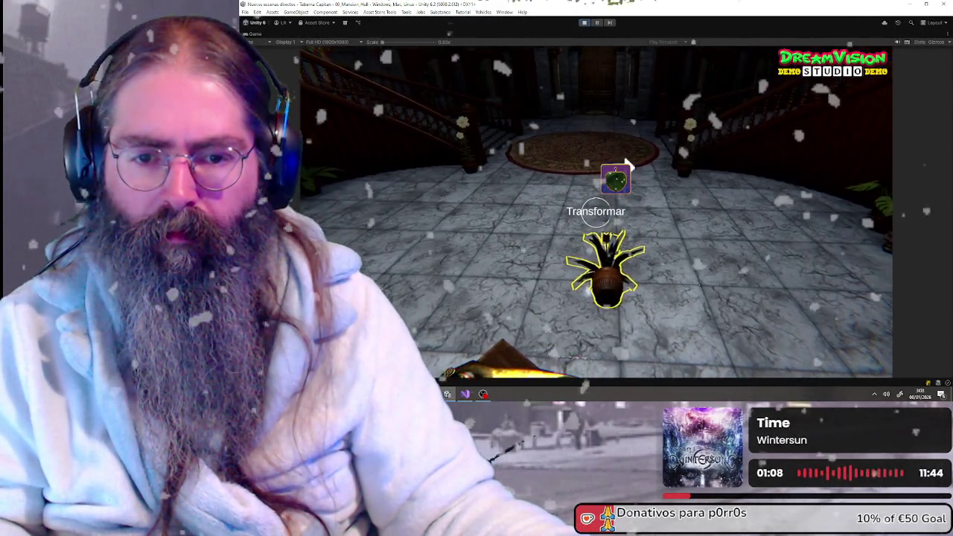
left_click(595, 211)
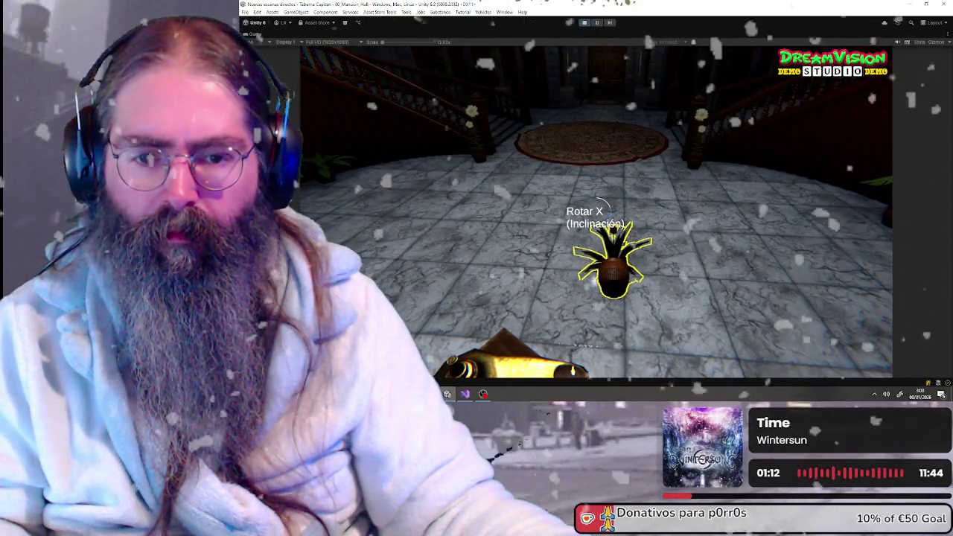
left_click(602, 213)
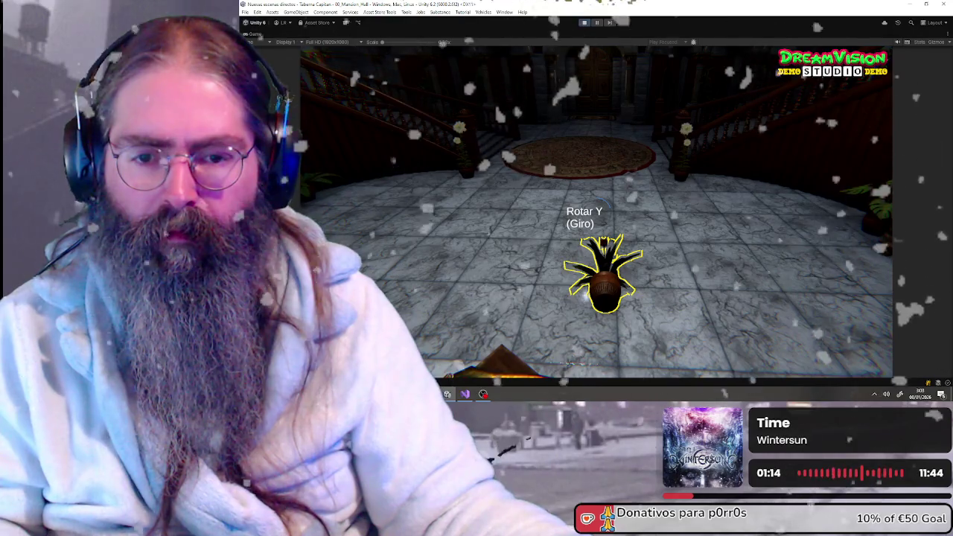
scroll(601, 275, "down", 1)
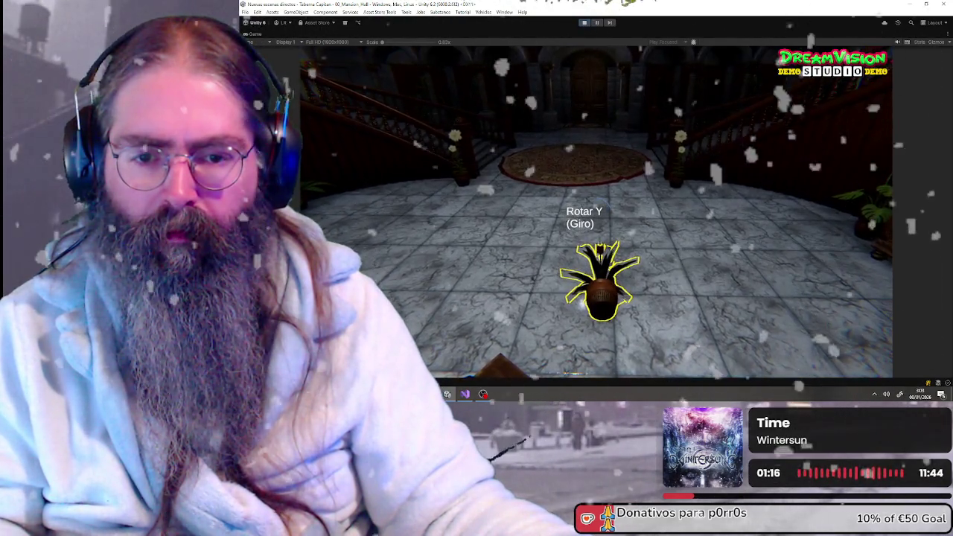
Step: Cycle the plant's transform modes and scroll to tilt it, ending on Rotar Y (Giro)
left_click(584, 216)
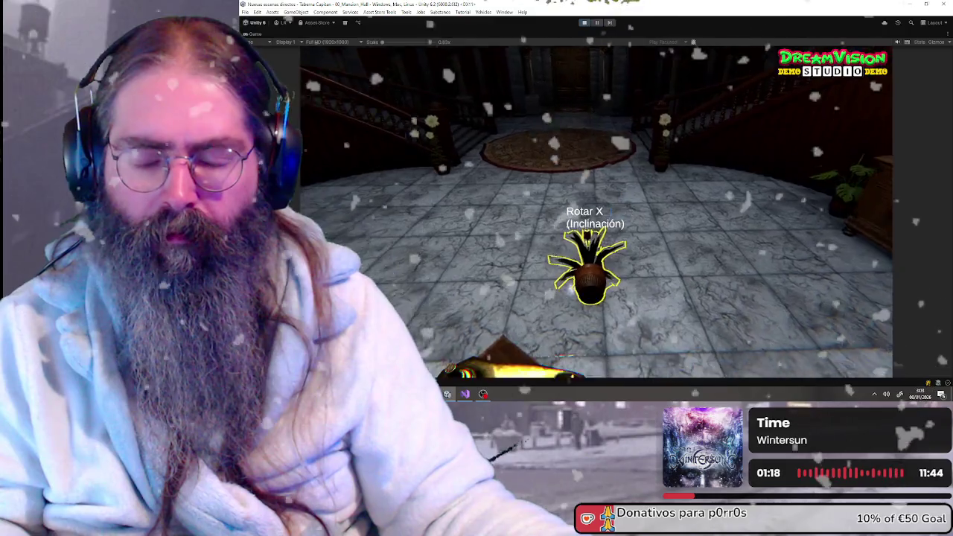
left_click(595, 216)
left_click(595, 216)
left_click(596, 215)
left_click(595, 215)
left_click(595, 216)
left_click(596, 216)
left_click(595, 215)
left_click(596, 216)
scroll(596, 216, "up", 1)
scroll(596, 216, "up", 1)
scroll(595, 216, "down", 1)
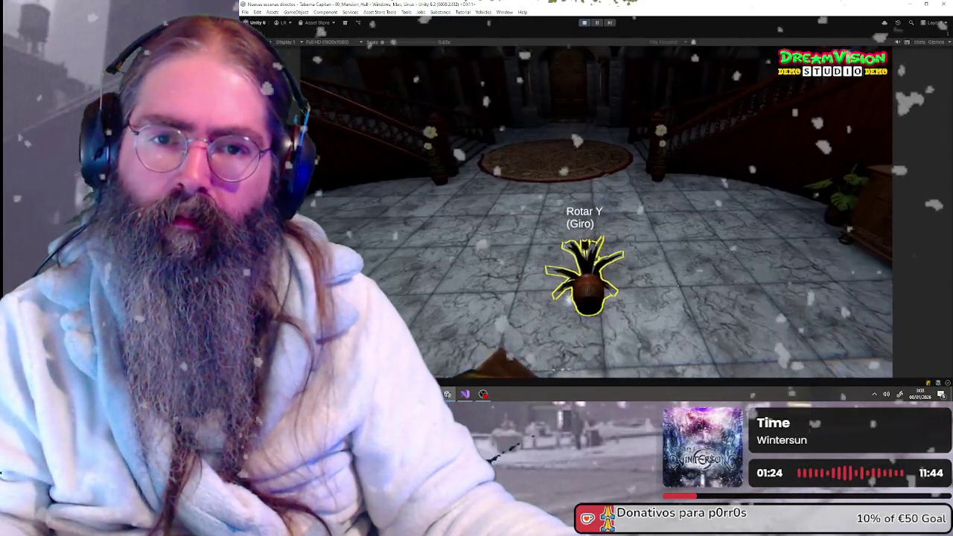
scroll(595, 216, "up", 1)
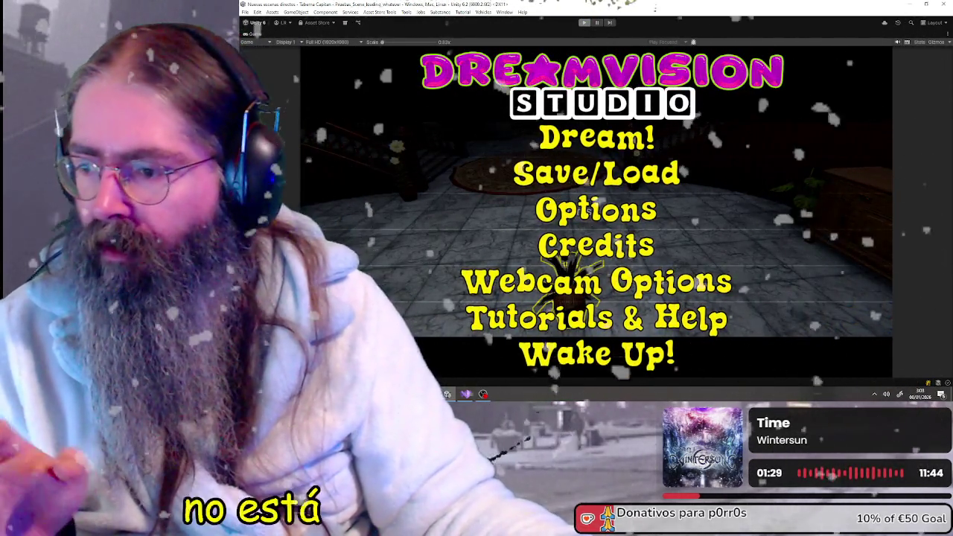
Step: Stop play mode to return to the editor showing RadialMenu_System's settings
left_click(584, 22)
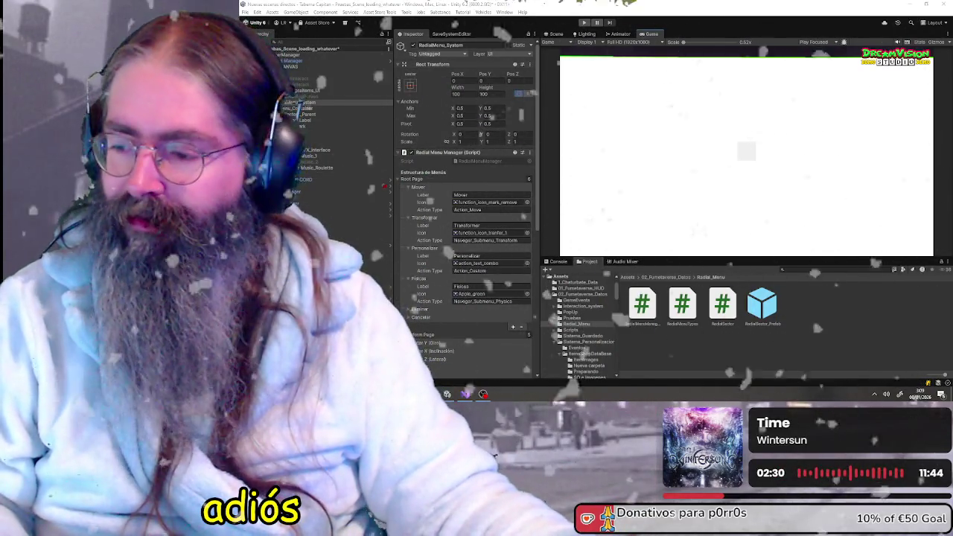
key("Escape")
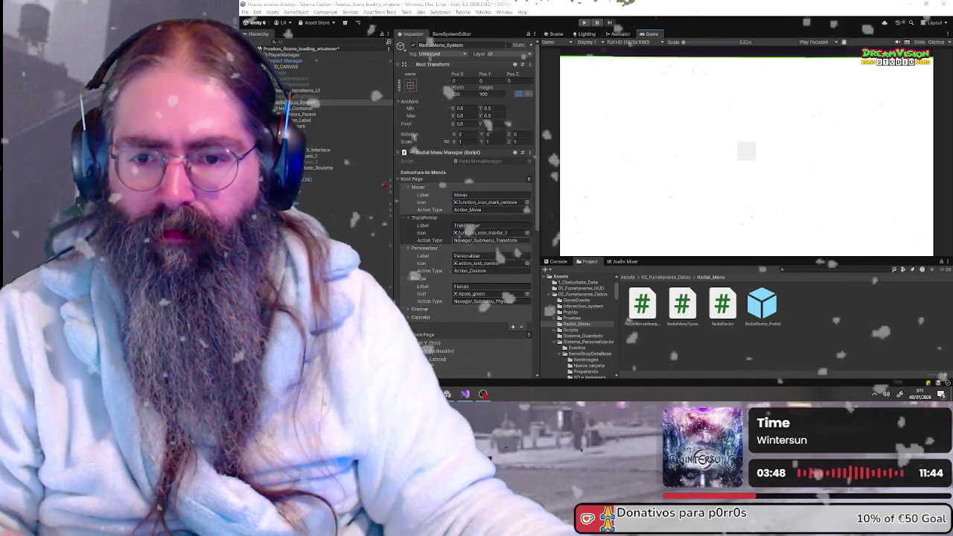
scroll(436, 224, "down", 3)
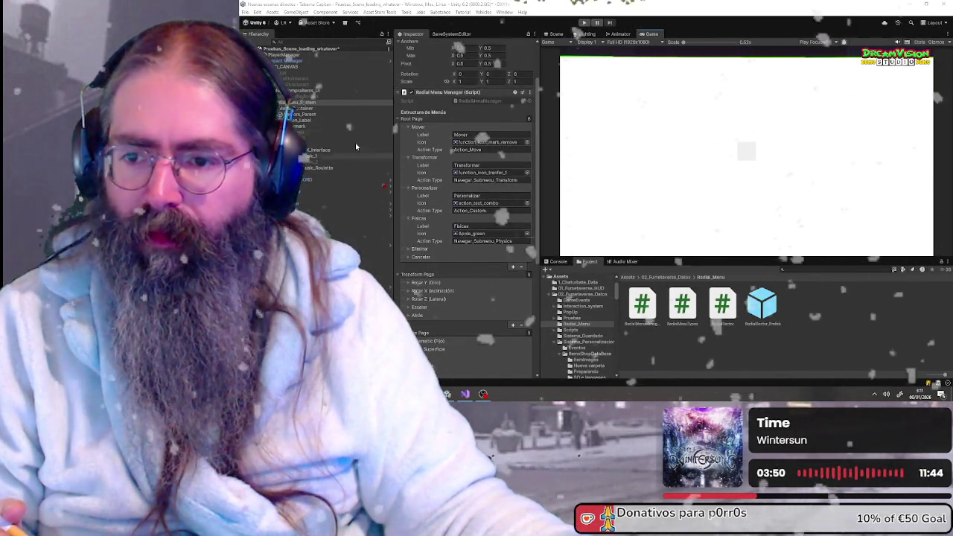
scroll(455, 113, "up", 2)
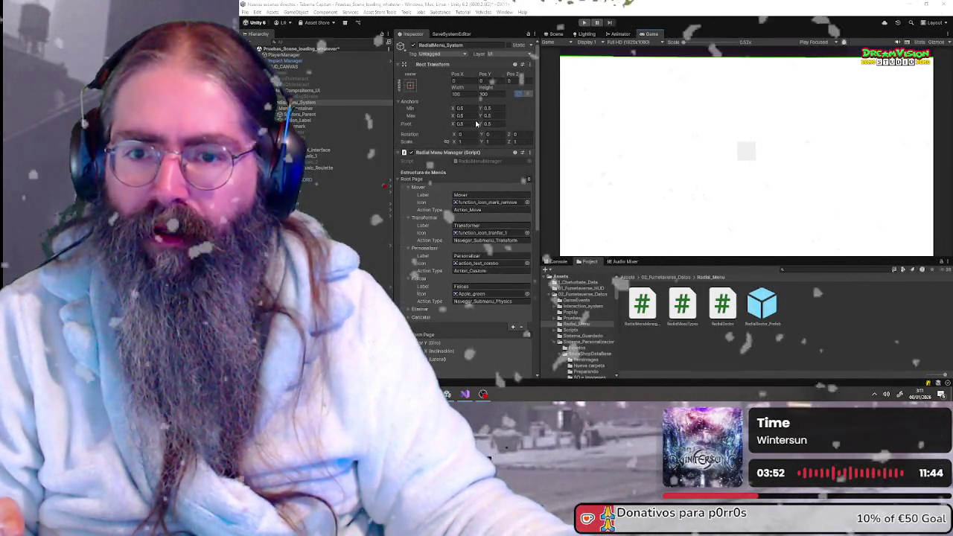
left_click(313, 109)
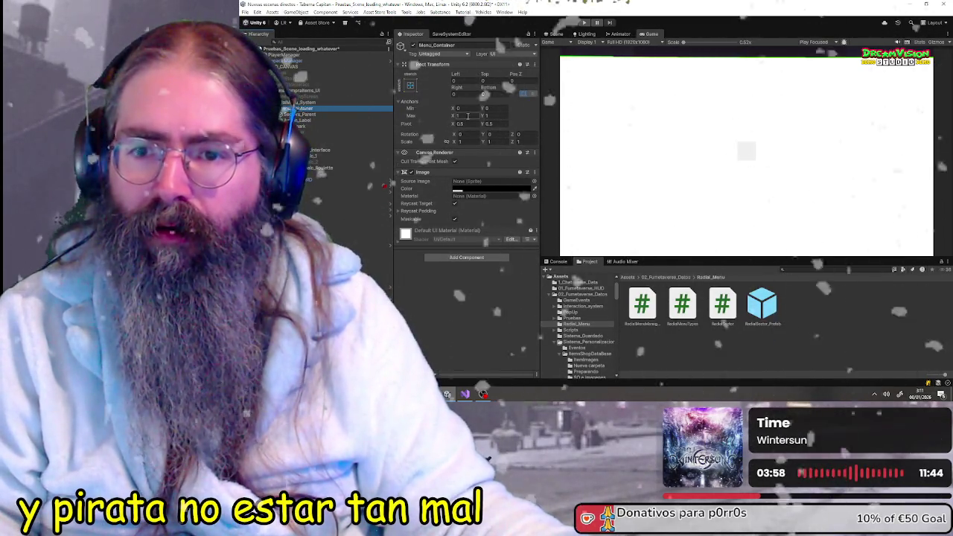
Step: Anchor Menu_Container to middle centre, size it 1920×1080, and start play mode
left_click(409, 87)
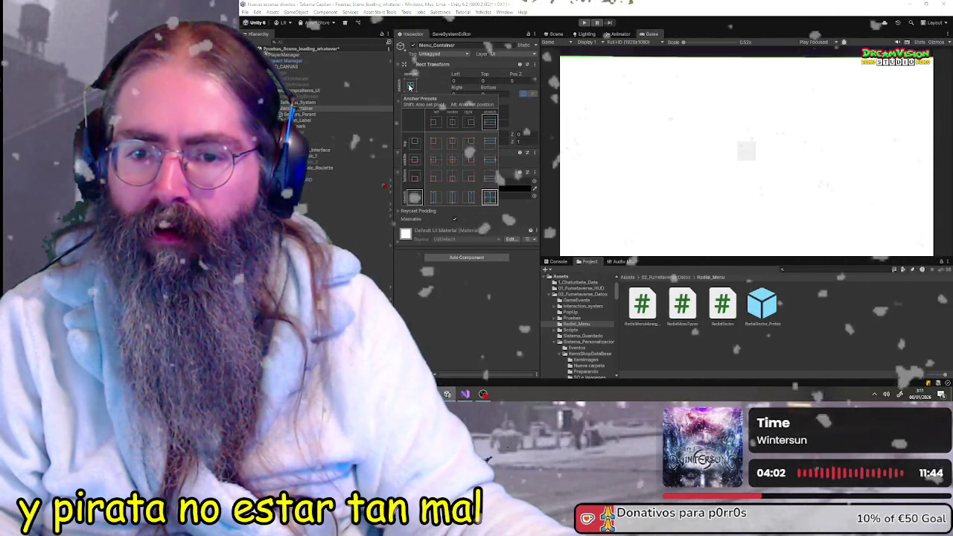
left_click(452, 159)
left_click(500, 93)
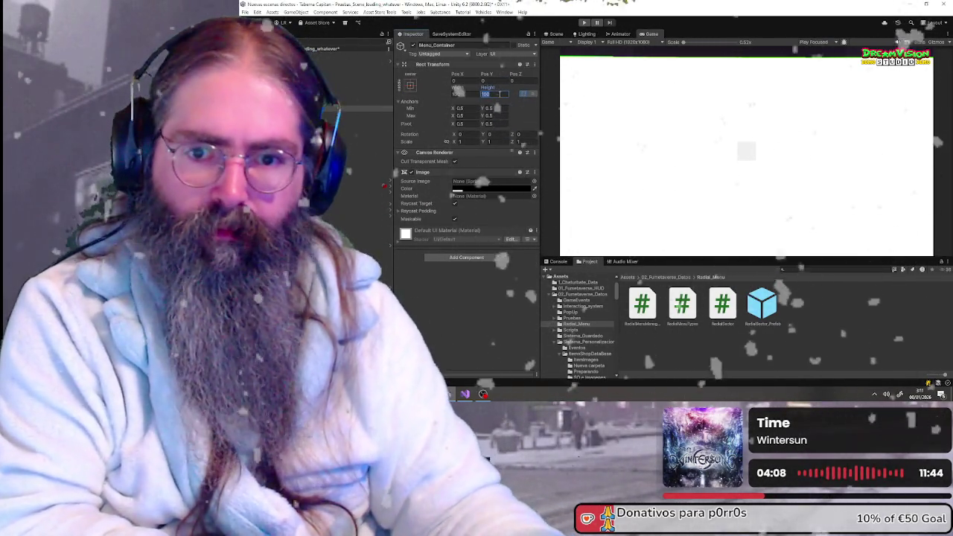
type("1080")
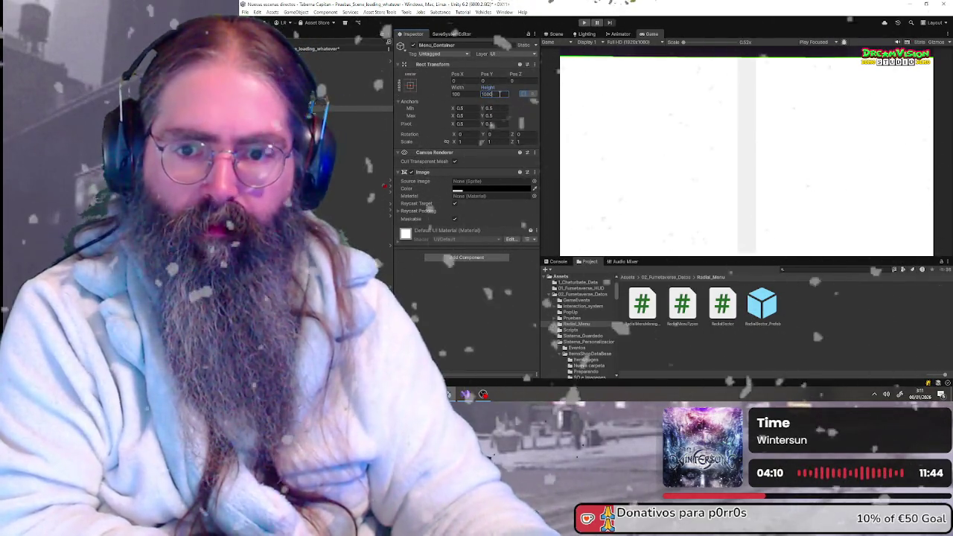
left_click(475, 94)
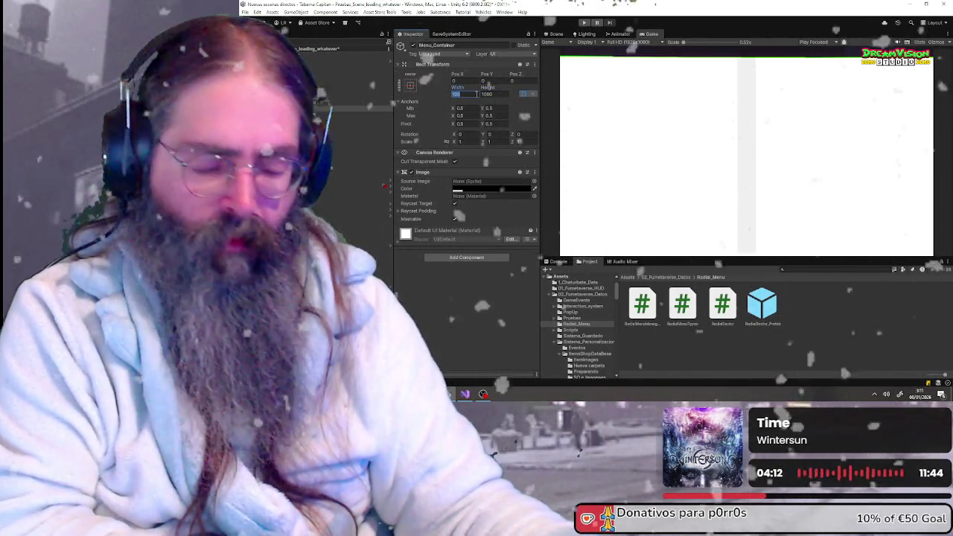
type("1920")
key("Return")
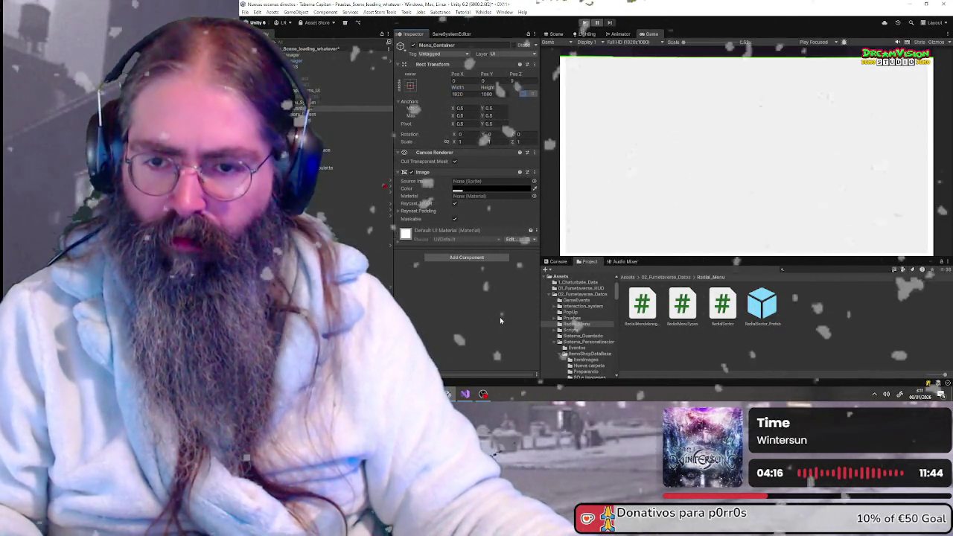
left_click(585, 23)
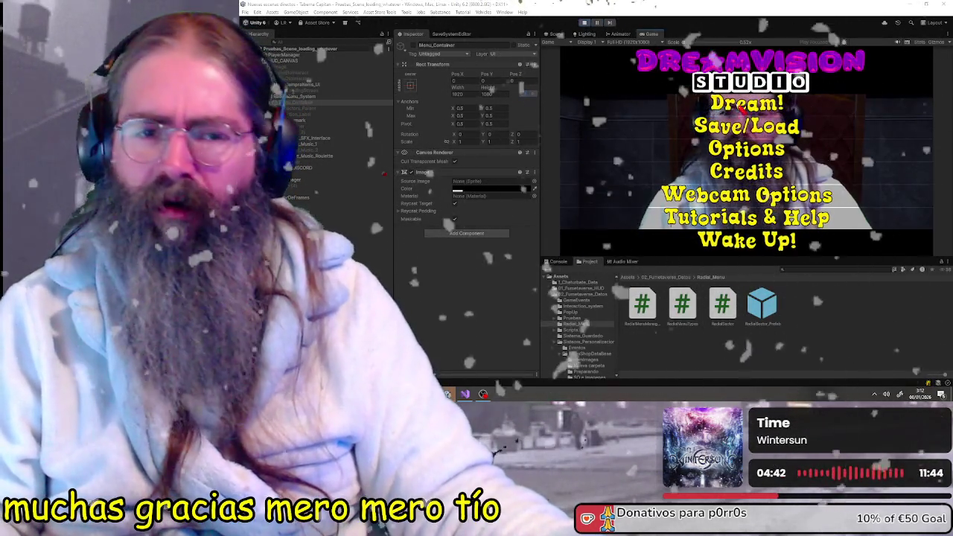
Step: Enter the game, maximize the game view, and set the plant's physics to Kinematic (Fijo)
left_click(733, 104)
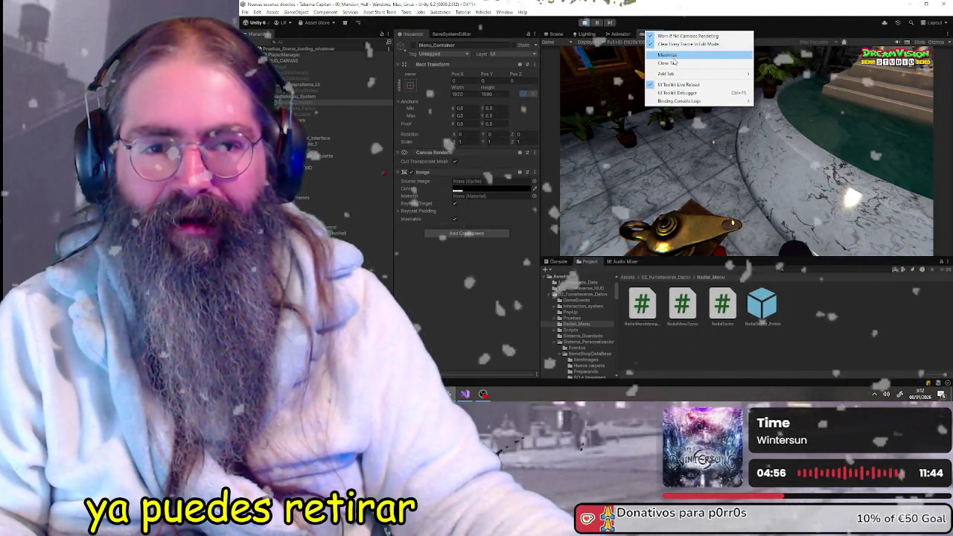
left_click(670, 55)
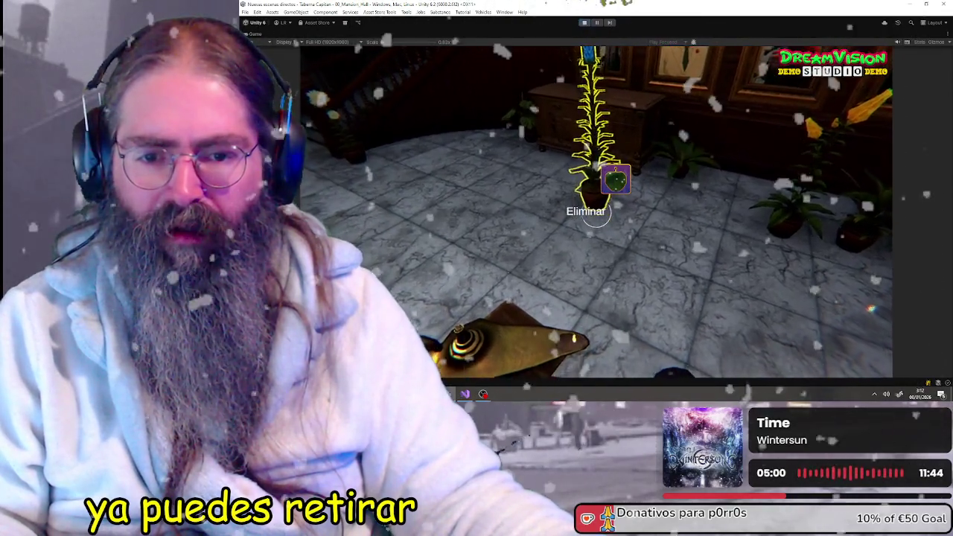
scroll(588, 213, "down", 2)
scroll(588, 212, "up", 1)
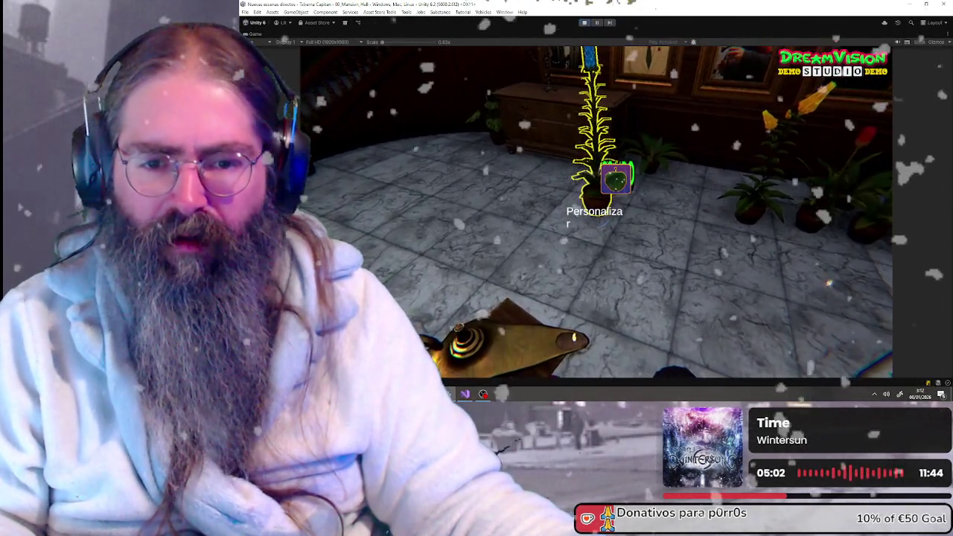
scroll(594, 212, "down", 1)
scroll(594, 212, "up", 1)
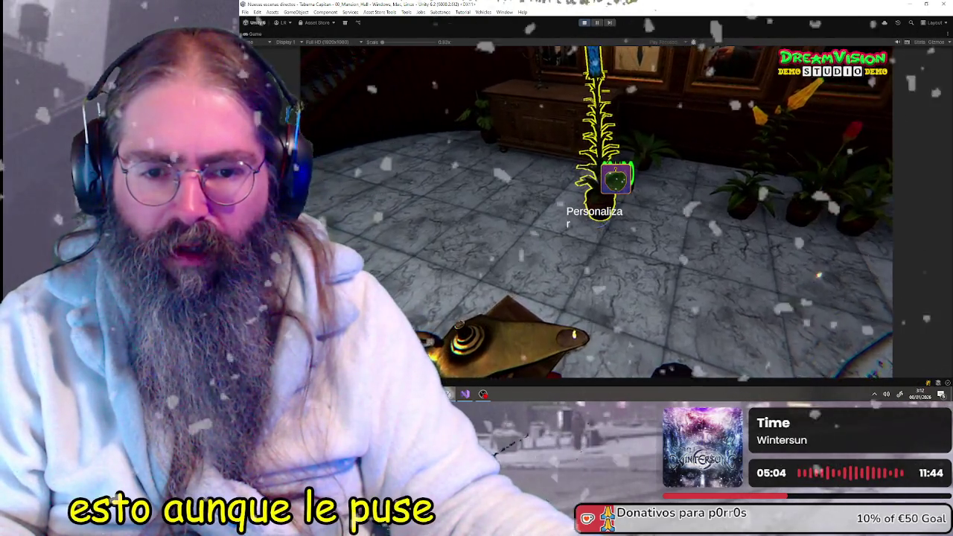
scroll(594, 213, "down", 2)
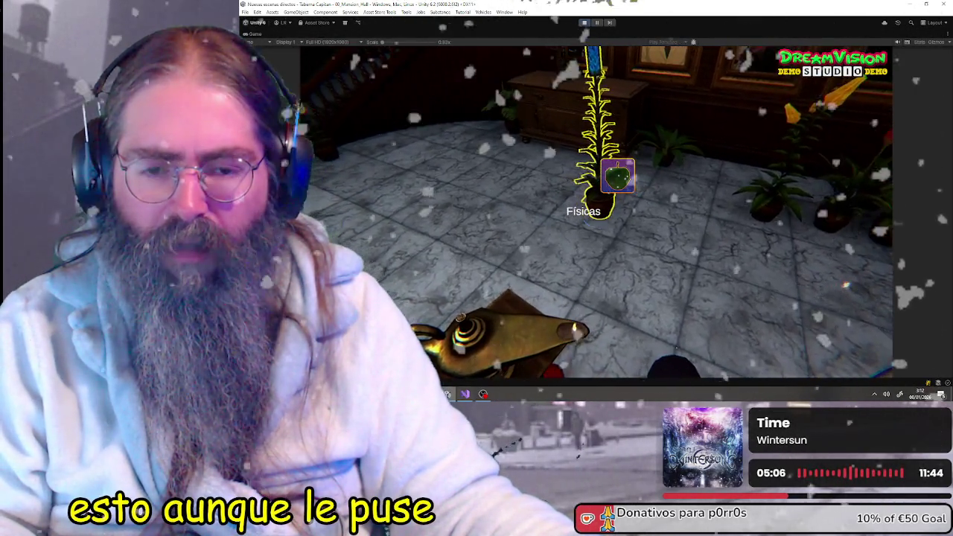
left_click(588, 211)
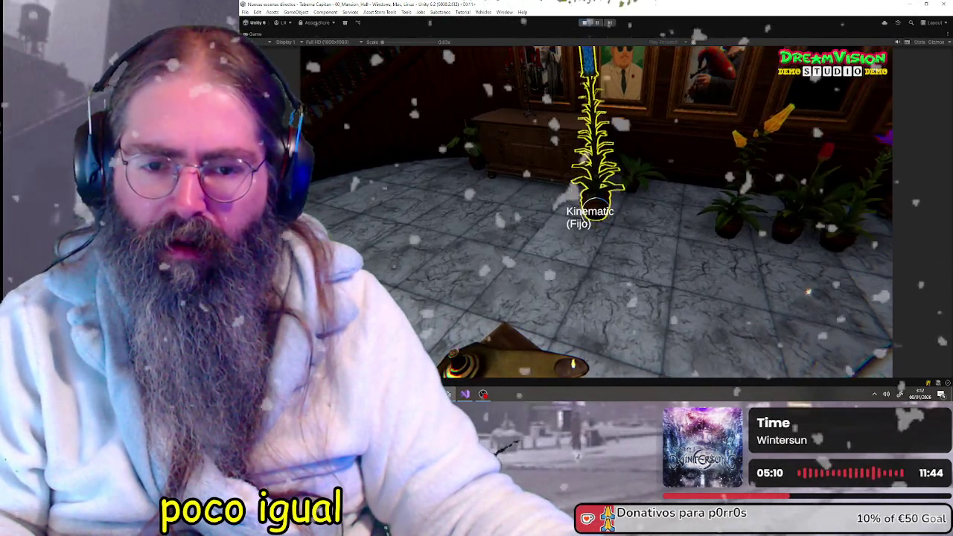
Step: Minimize and restore the Unity window, then start the game again from the main menu
key("super+Down")
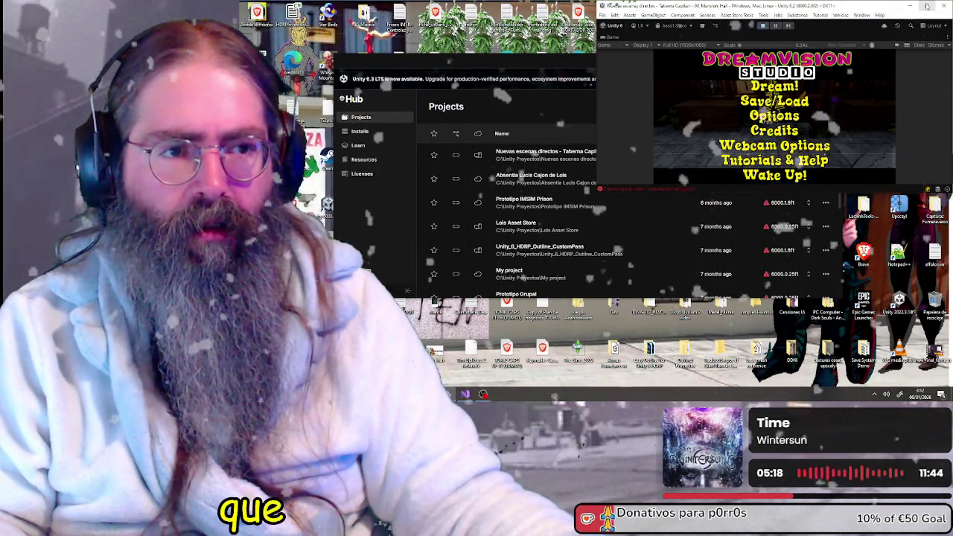
key("super+Up")
left_click(590, 149)
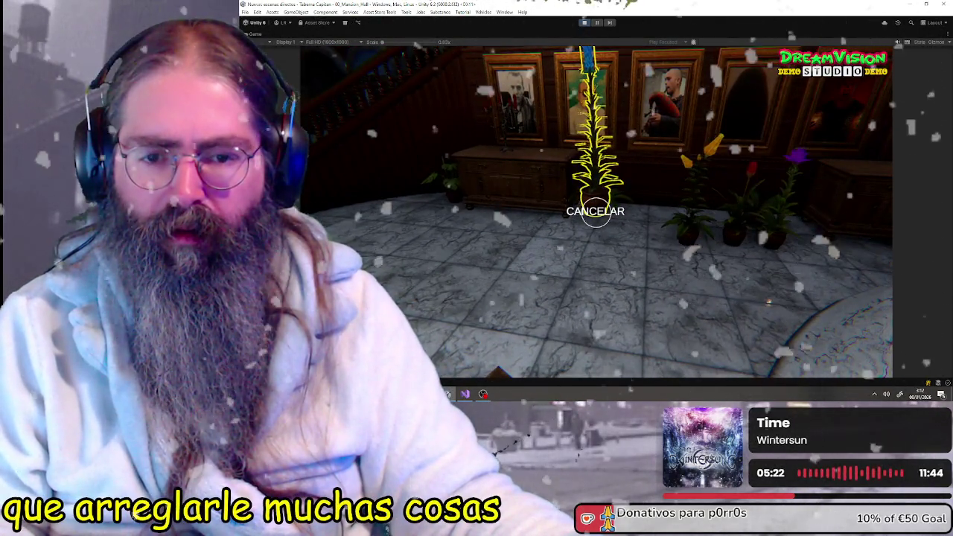
Step: Walk to the potted plants, pick up the yellow-flowered one and delete it with Eliminar
key("Escape")
key("w")
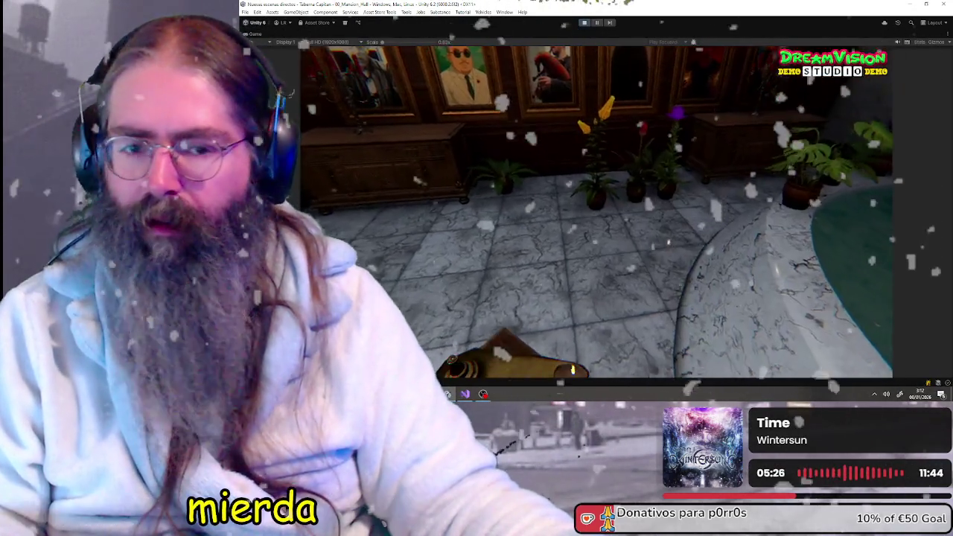
key("e")
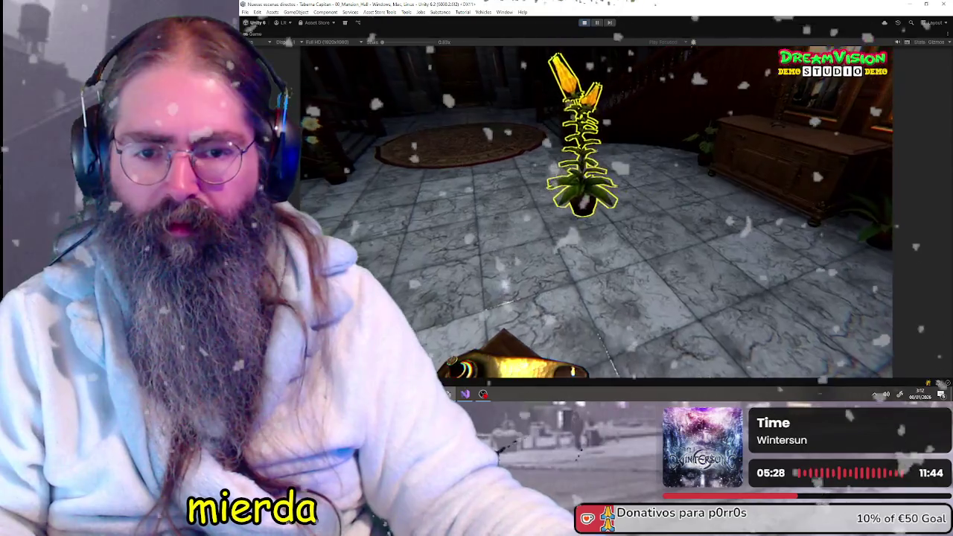
left_click(586, 211)
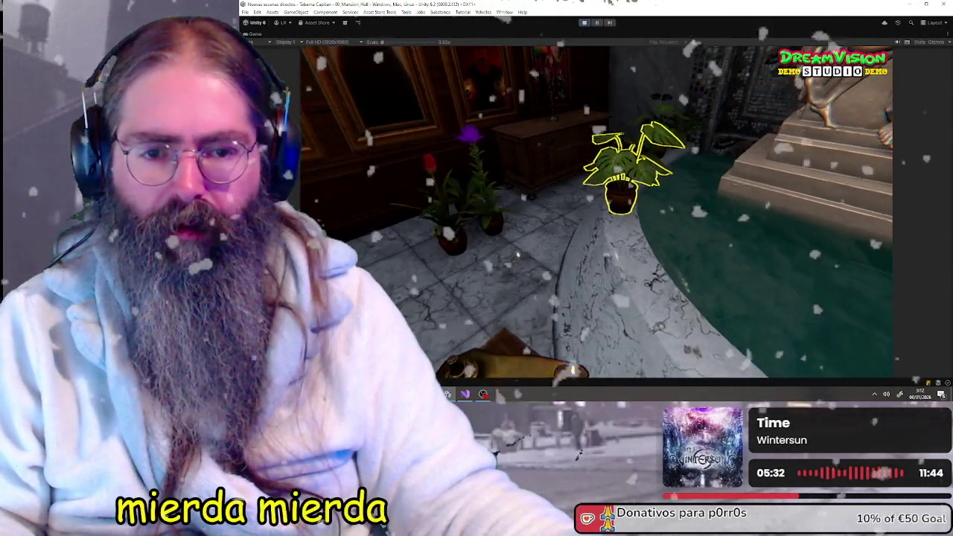
Step: Pick up the leafy plant, browse its Rotar Y, Rotar X and Escalar options, then go back
key("e")
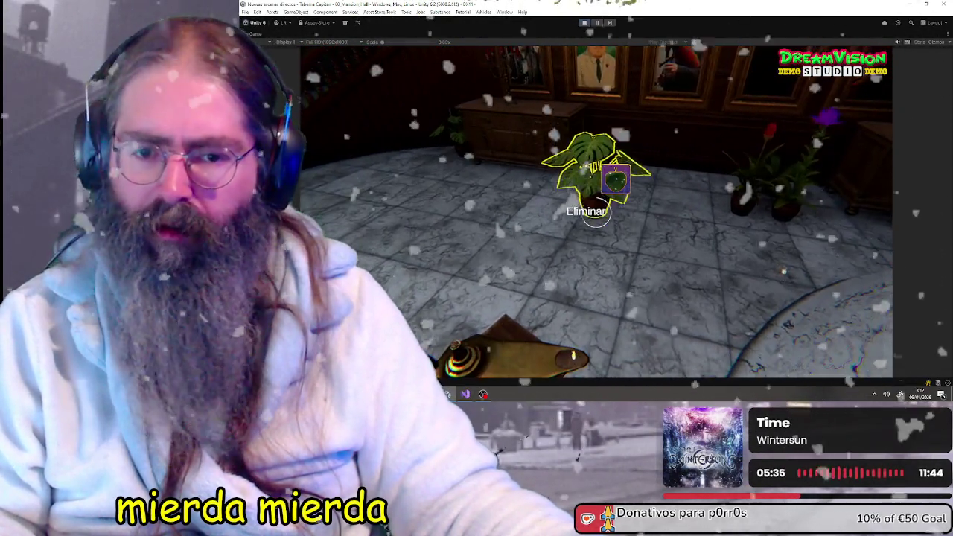
scroll(588, 211, "down", 2)
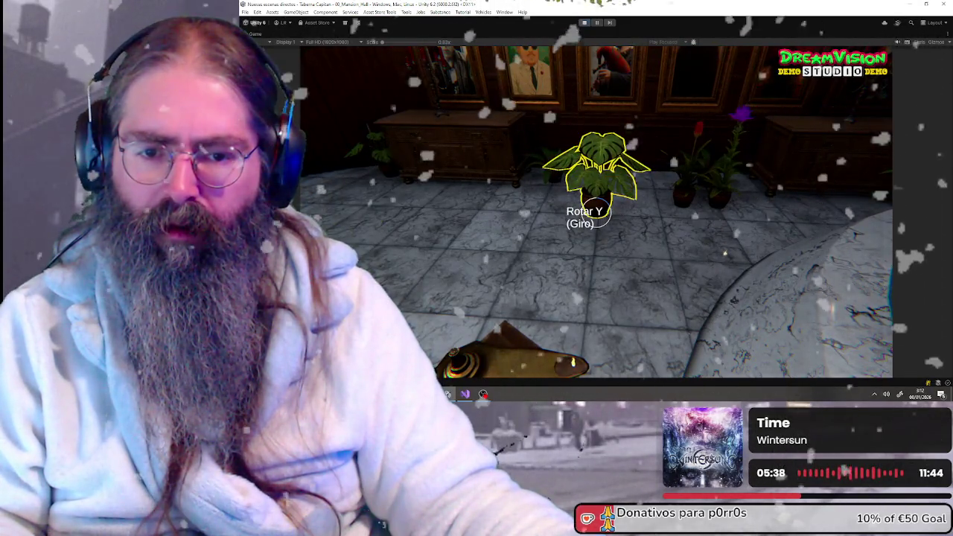
scroll(596, 211, "down", 3)
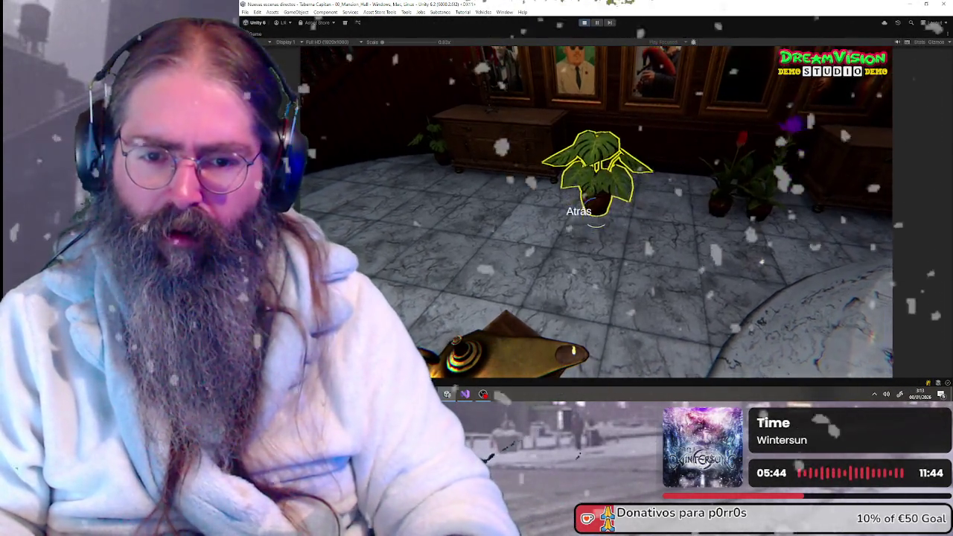
left_click(596, 216)
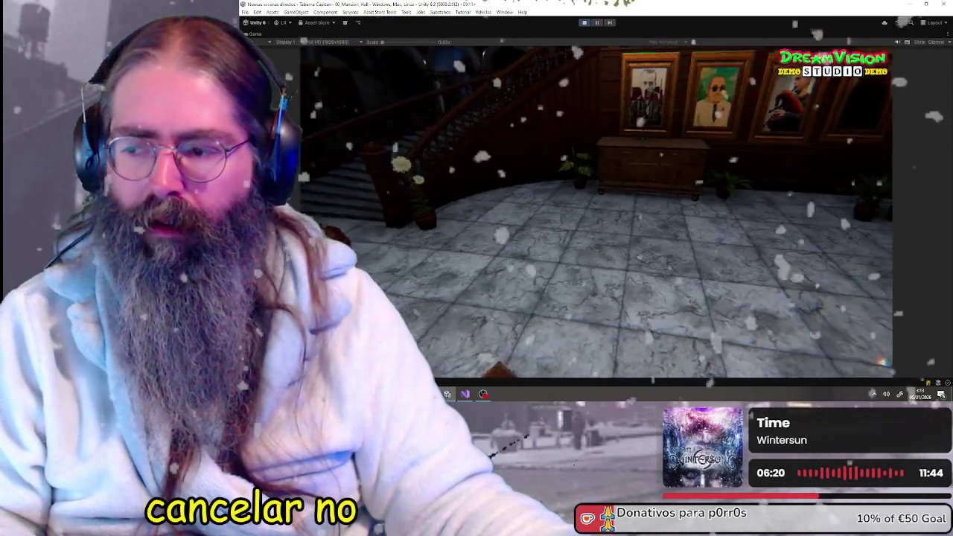
key("Tab")
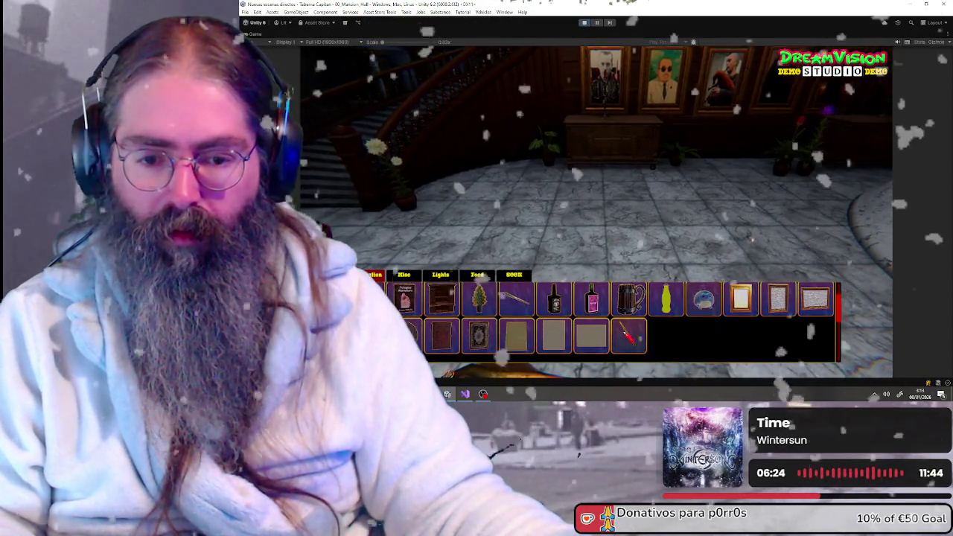
Step: Spawn a blank wall panel from the catalogue and scroll its radial menu toward Personalizar
left_click(591, 338)
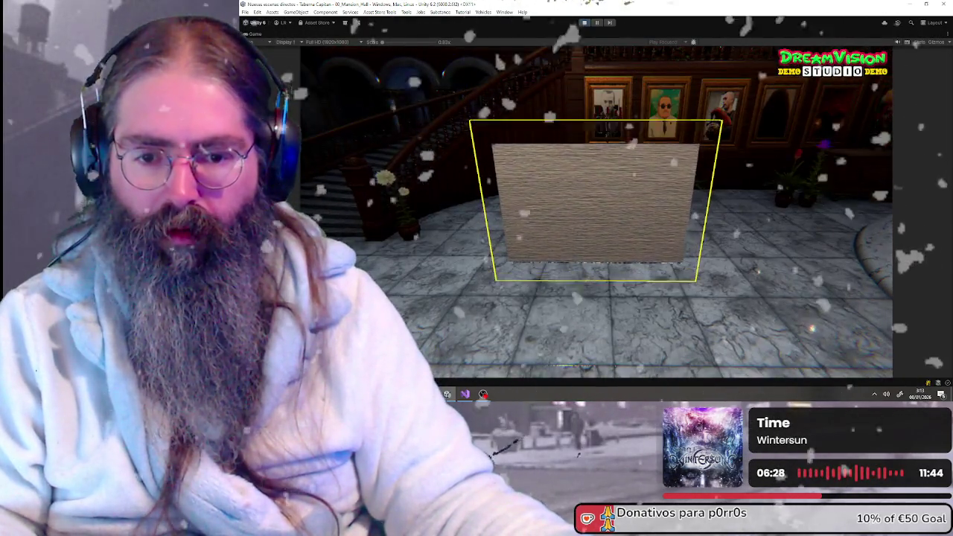
key("Tab")
key("Tab")
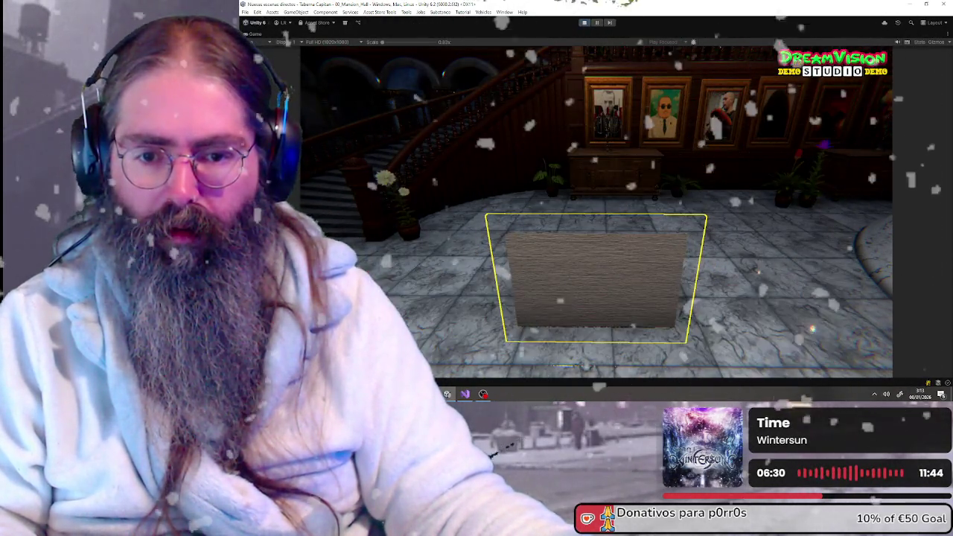
scroll(596, 211, "down", 1)
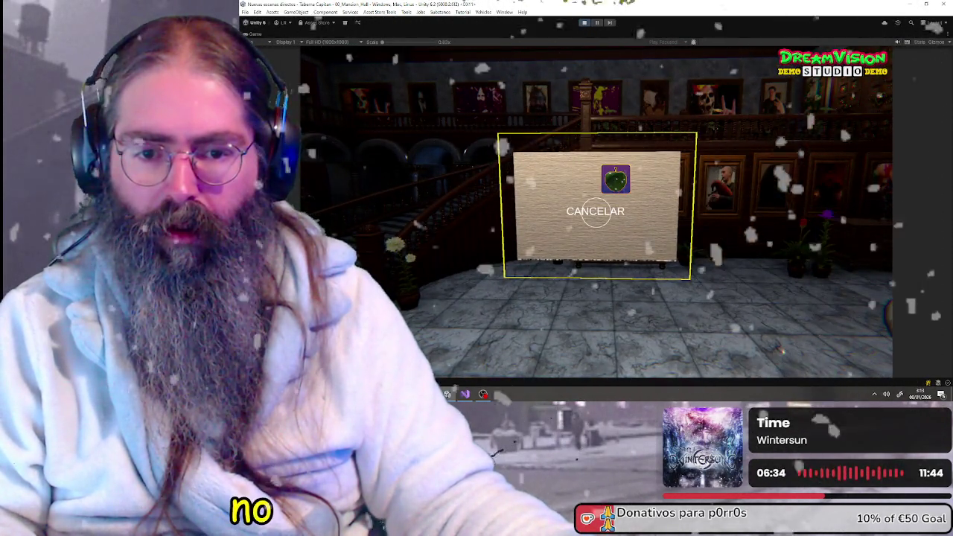
scroll(594, 211, "down", 1)
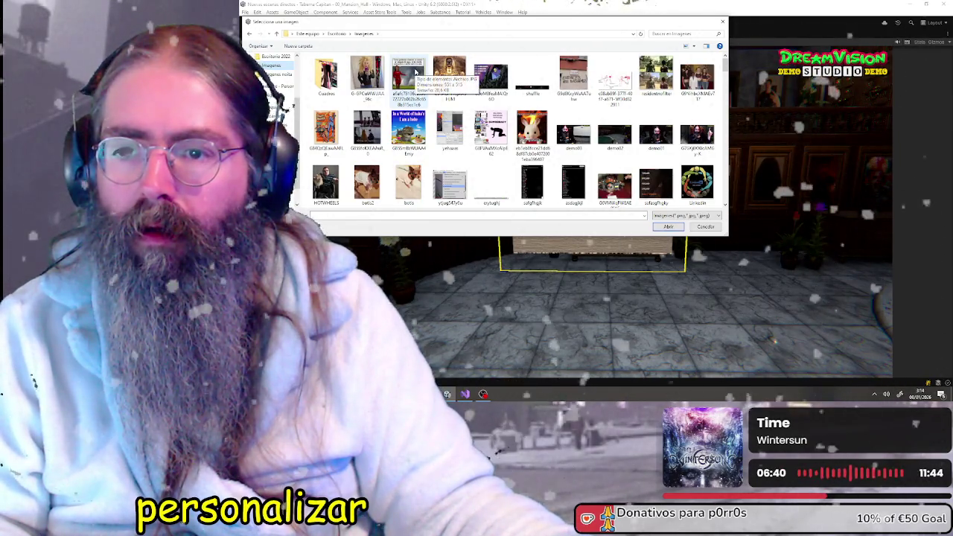
Step: Open the chosen image so the wall board shows the Skeletor 'It's a new dawn' picture
left_click(489, 77)
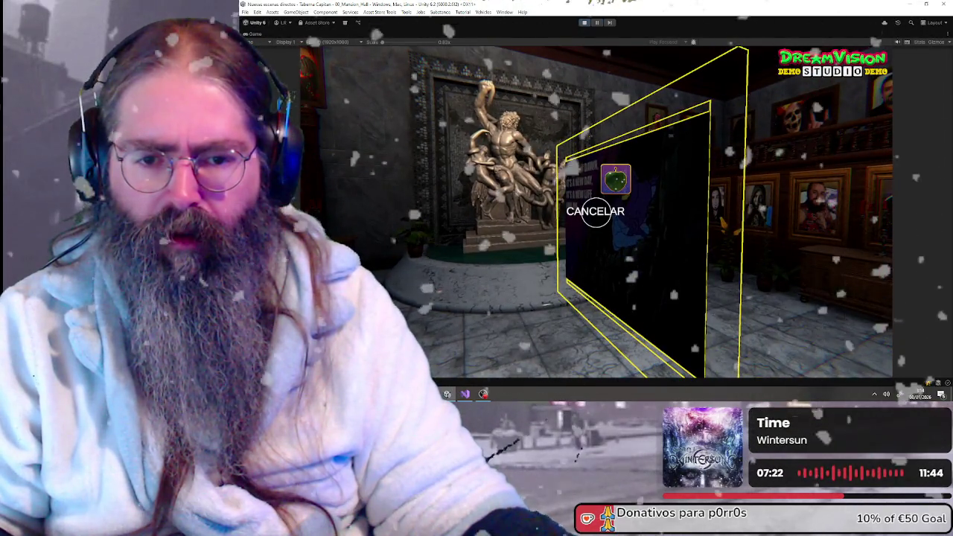
Step: Cycle the poster panel's radial menu through Físicas, Gizmos and Atrás
mouse_move(599, 211)
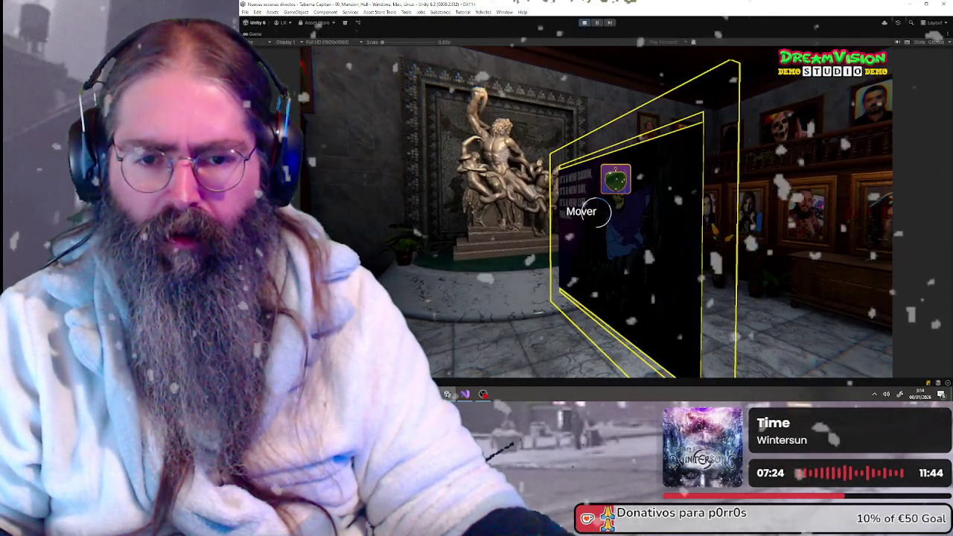
scroll(588, 211, "down", 1)
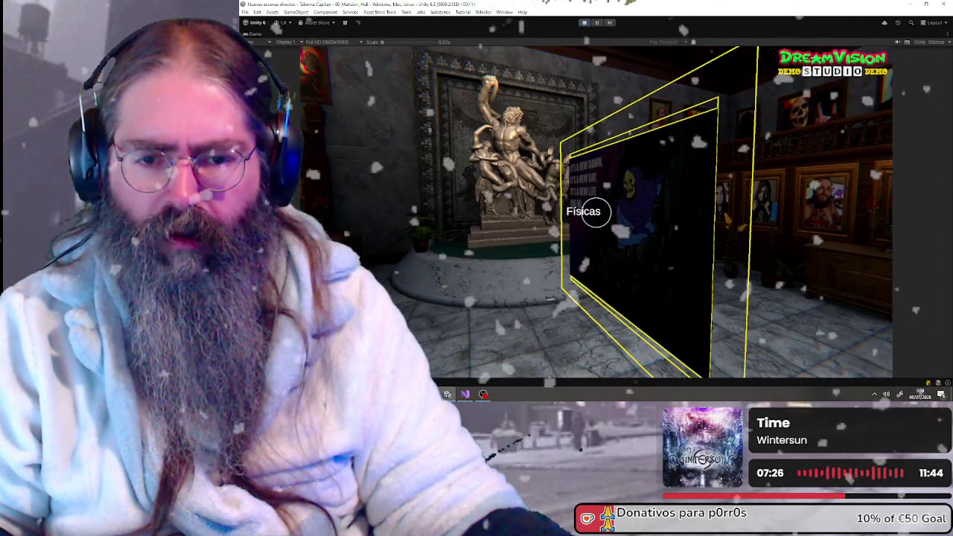
scroll(596, 211, "down", 1)
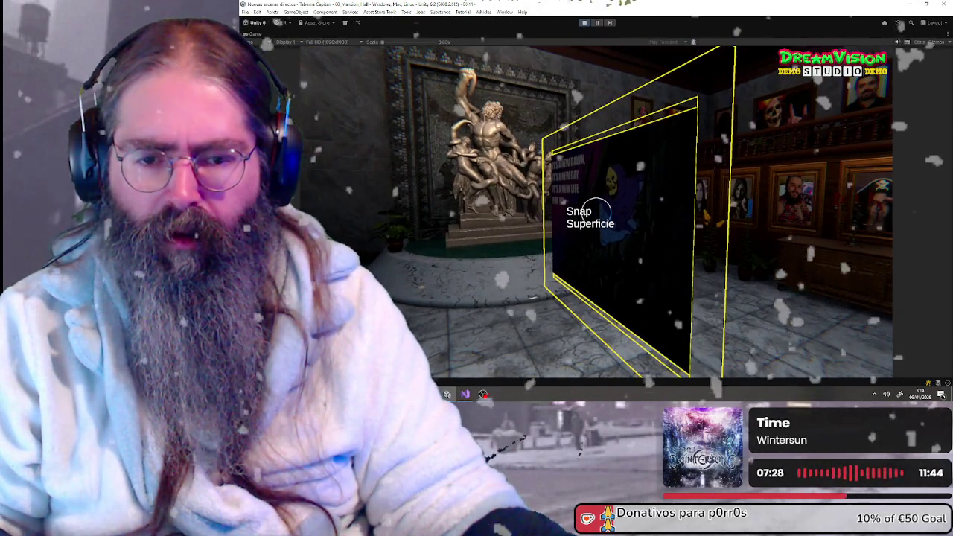
scroll(588, 212, "down", 1)
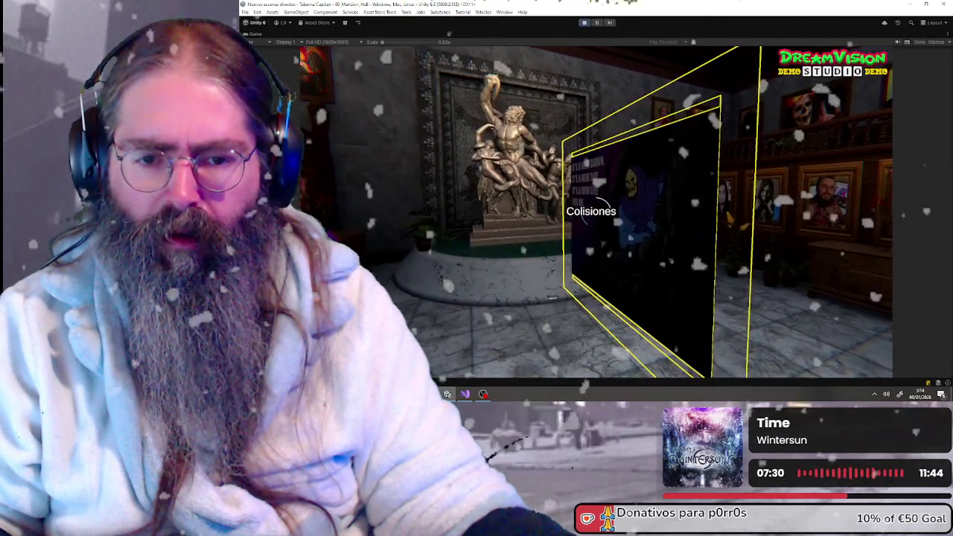
scroll(584, 211, "down", 1)
scroll(588, 211, "up", 1)
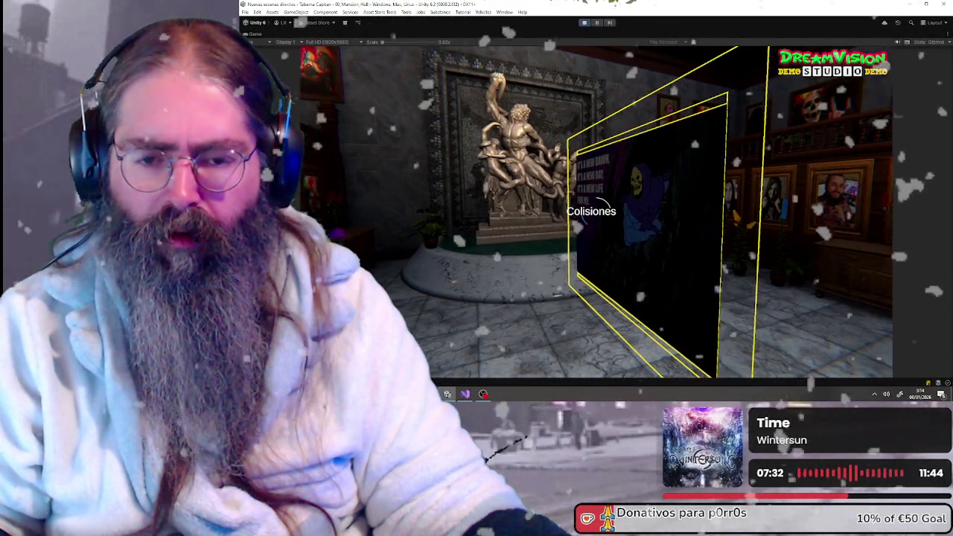
scroll(588, 211, "up", 1)
scroll(588, 211, "up", 1)
scroll(588, 211, "down", 1)
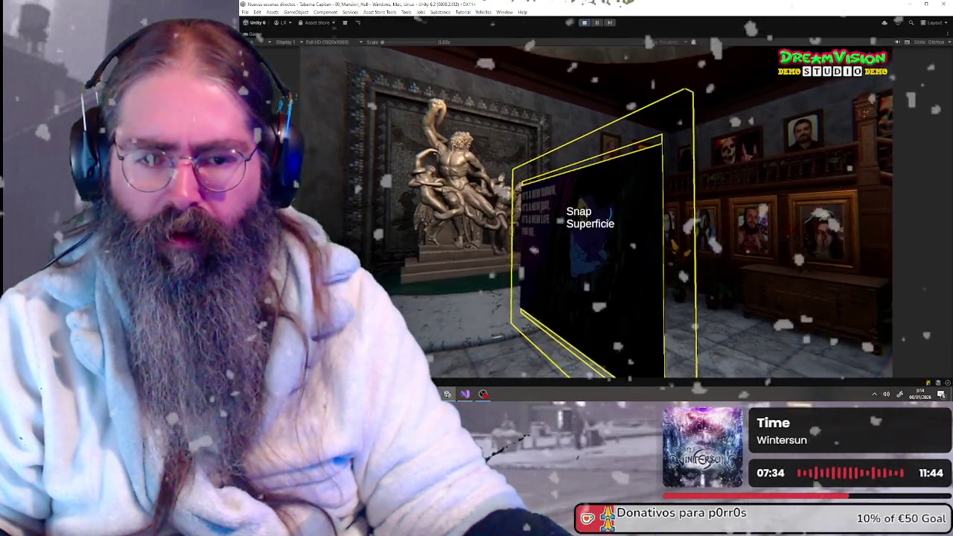
scroll(588, 212, "up", 1)
scroll(588, 211, "down", 1)
scroll(588, 211, "up", 1)
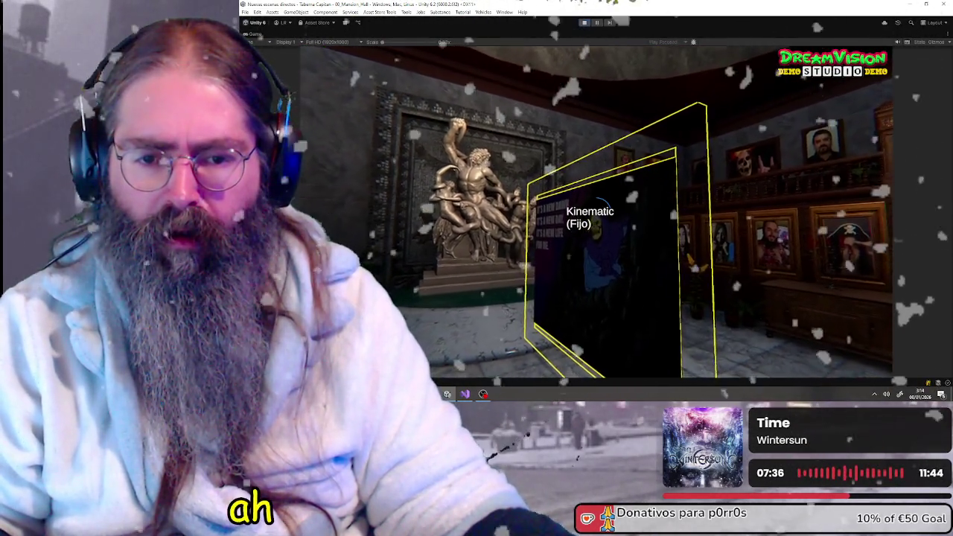
scroll(584, 212, "down", 3)
scroll(584, 212, "up", 2)
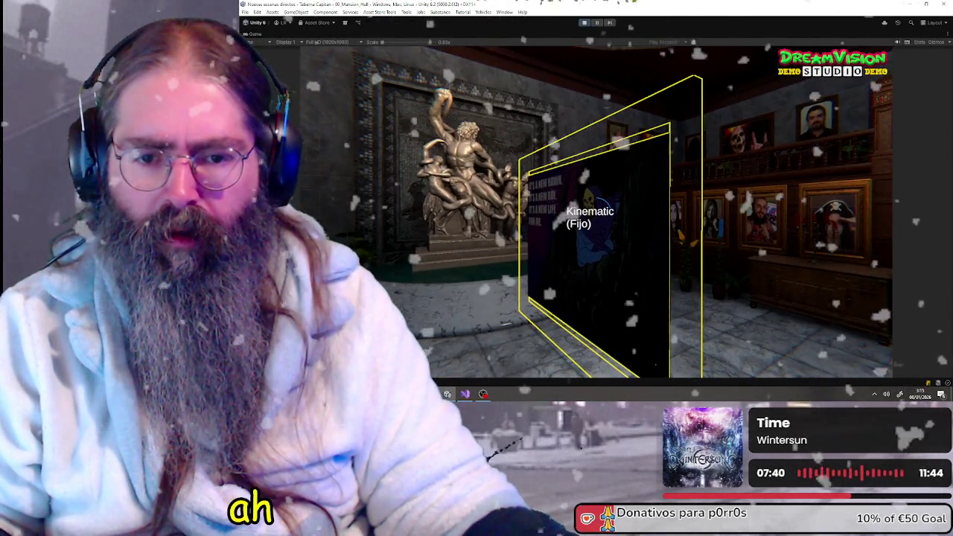
scroll(583, 211, "down", 4)
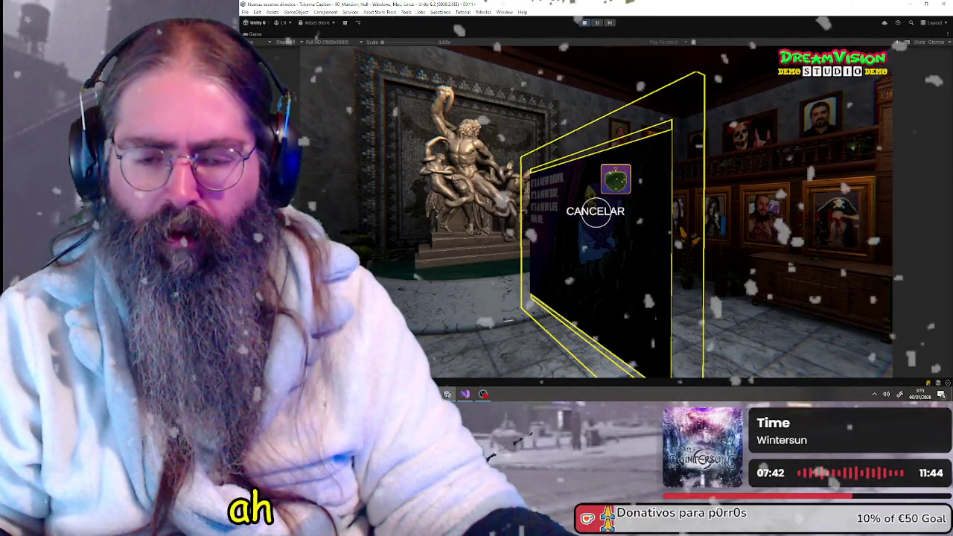
scroll(583, 212, "down", 1)
scroll(583, 211, "up", 1)
scroll(583, 212, "down", 2)
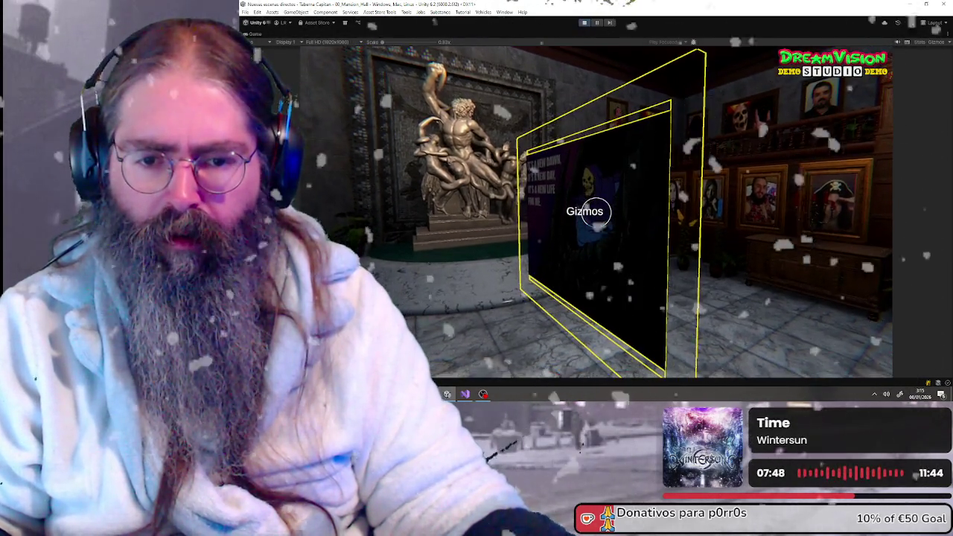
scroll(585, 211, "down", 2)
scroll(584, 211, "up", 2)
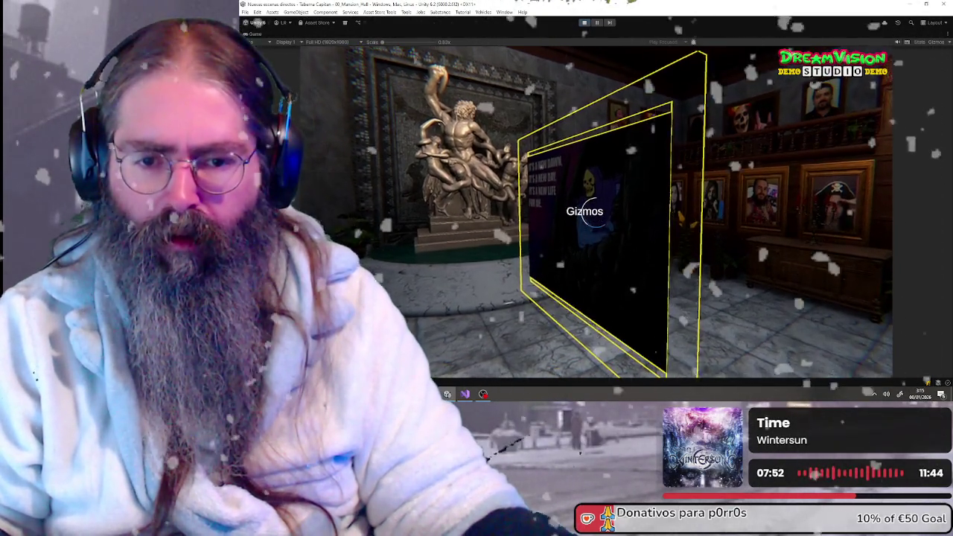
scroll(588, 211, "down", 1)
scroll(584, 211, "down", 1)
scroll(584, 211, "up", 2)
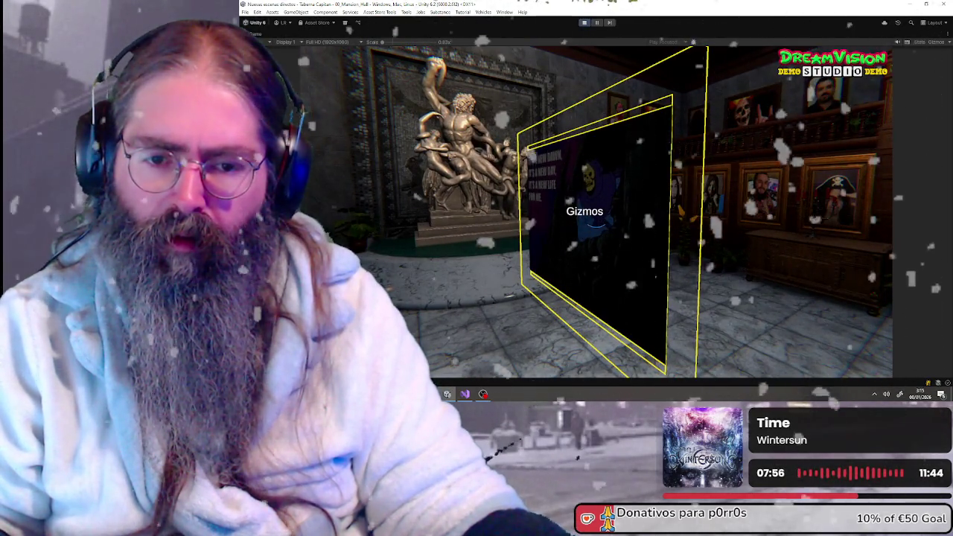
scroll(584, 212, "down", 1)
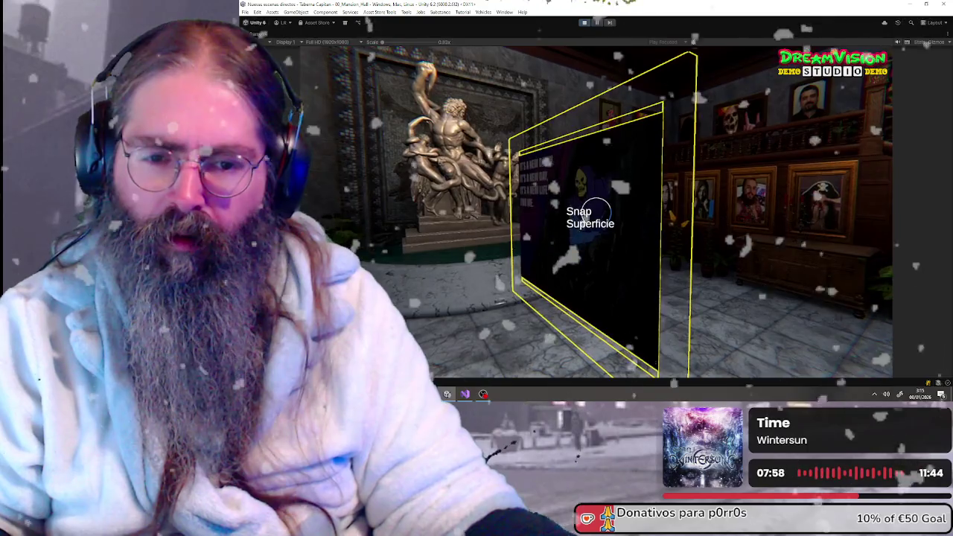
scroll(588, 212, "down", 1)
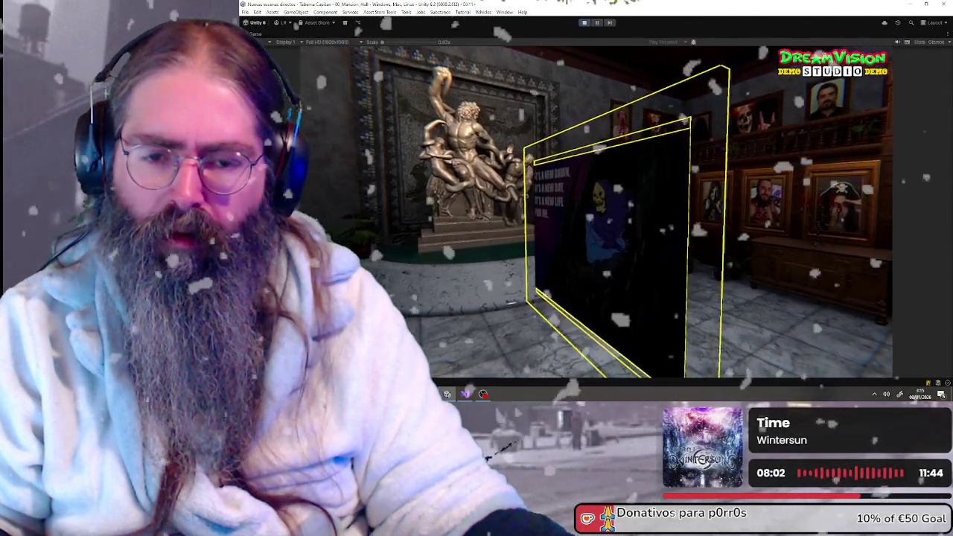
scroll(586, 212, "down", 1)
scroll(586, 212, "down", 1)
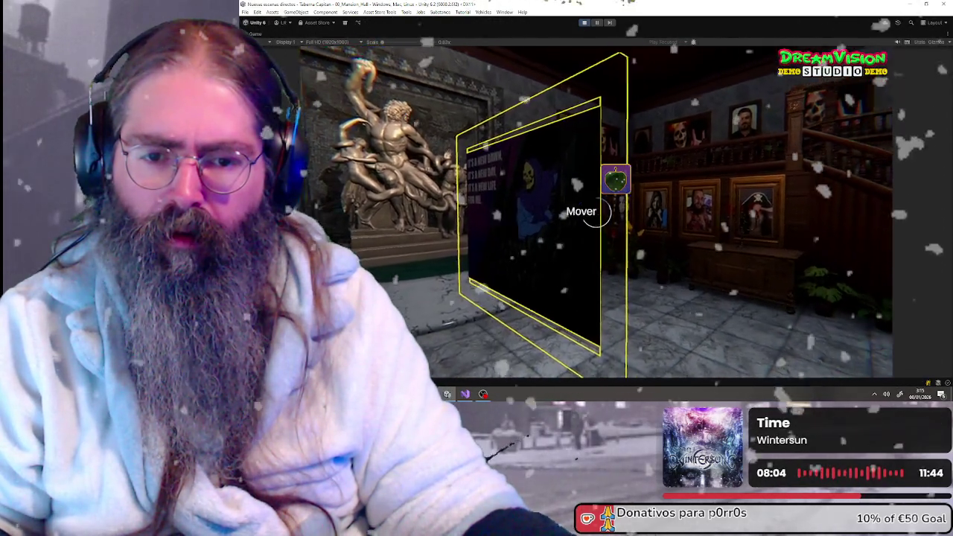
scroll(586, 212, "up", 1)
scroll(628, 165, "up", 1)
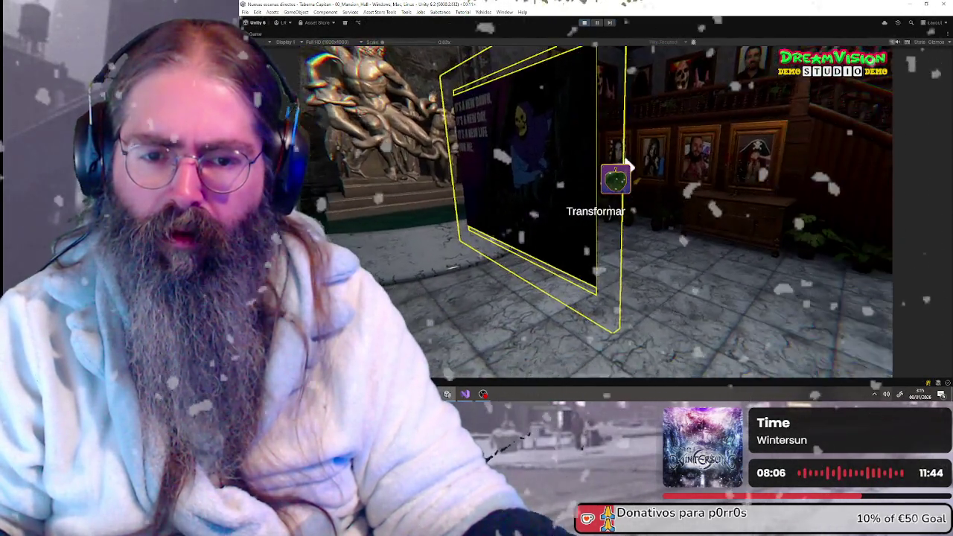
scroll(627, 165, "up", 1)
scroll(627, 166, "down", 1)
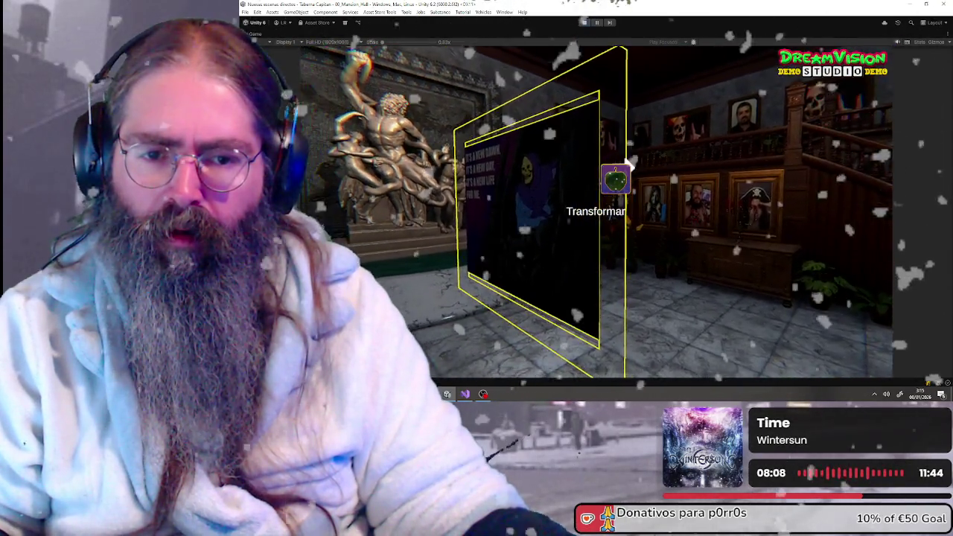
scroll(627, 166, "down", 1)
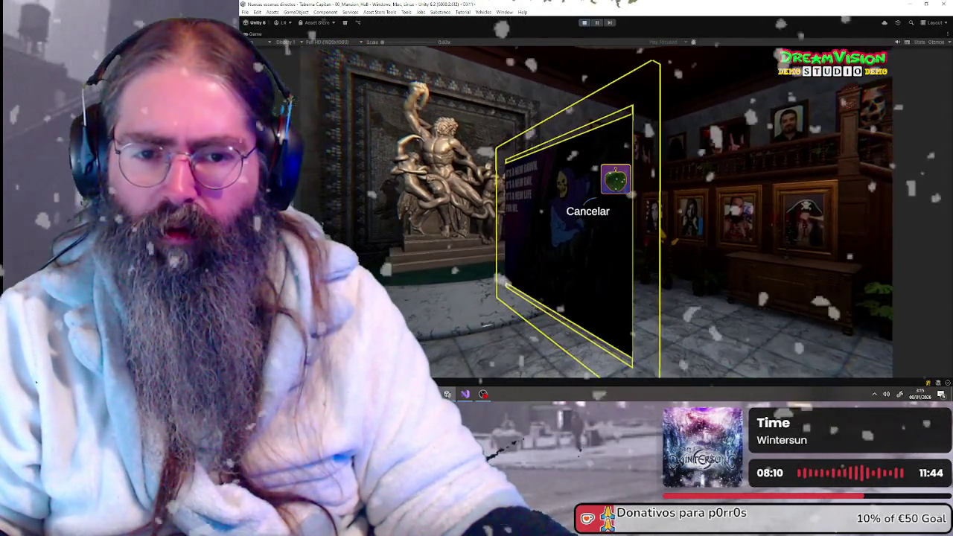
scroll(628, 165, "down", 1)
scroll(627, 165, "up", 1)
scroll(615, 194, "down", 1)
scroll(616, 193, "up", 1)
scroll(615, 193, "down", 1)
scroll(616, 193, "down", 1)
scroll(585, 211, "down", 3)
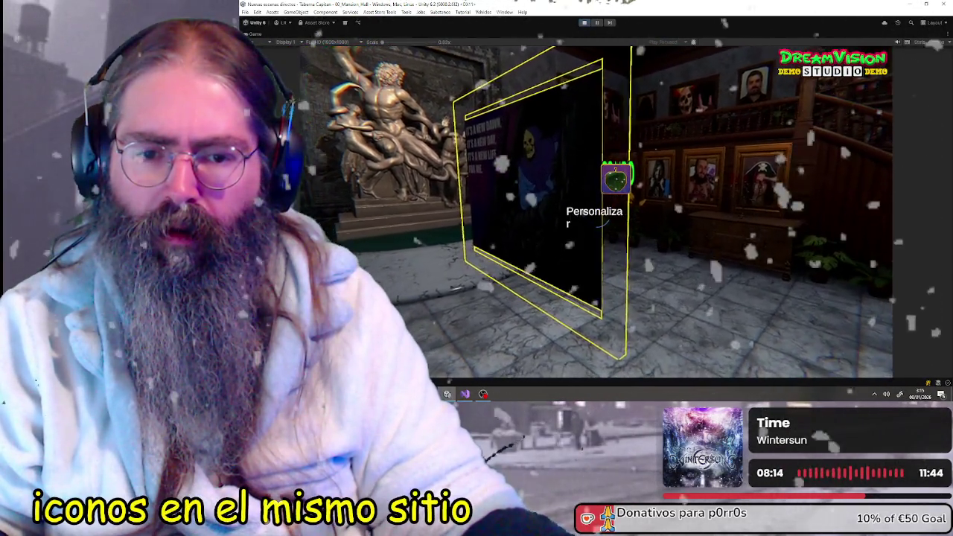
scroll(586, 211, "up", 2)
scroll(604, 201, "down", 1)
scroll(605, 201, "up", 1)
scroll(617, 187, "down", 1)
scroll(628, 161, "down", 1)
scroll(627, 161, "up", 2)
scroll(618, 186, "down", 1)
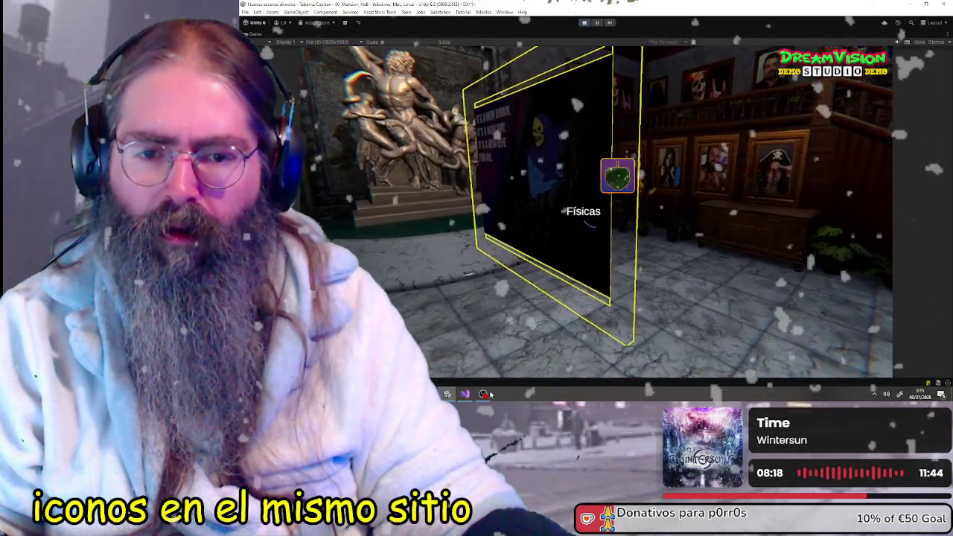
scroll(604, 201, "down", 1)
scroll(583, 212, "down", 2)
scroll(586, 212, "down", 1)
scroll(585, 212, "down", 2)
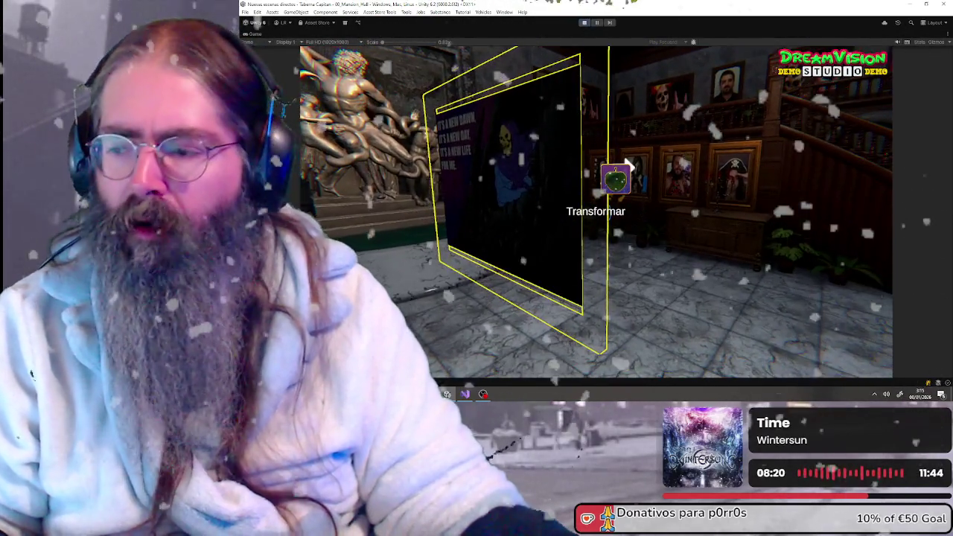
scroll(594, 212, "down", 1)
scroll(588, 212, "down", 3)
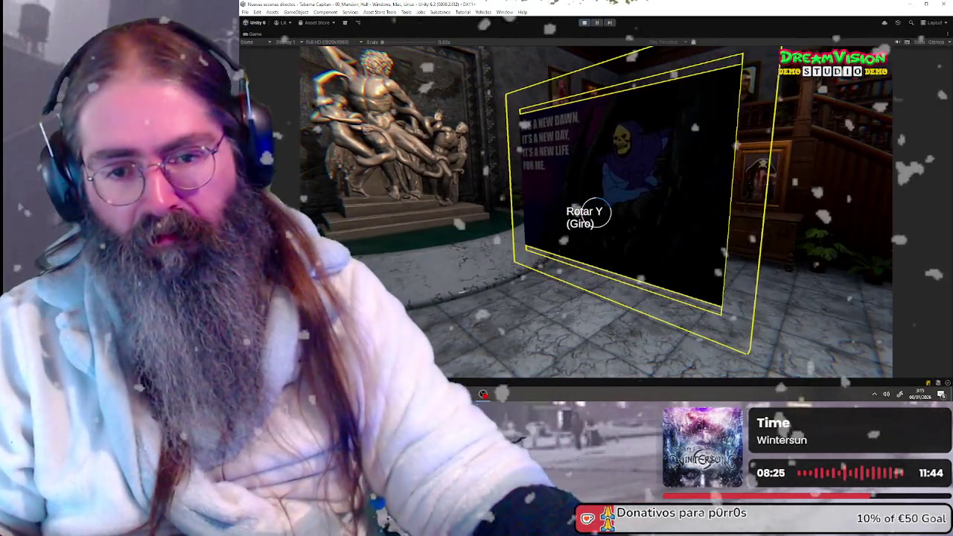
Step: Rotate the poster panel using tilt then spin rotation, and return to its action choices
left_click(585, 211)
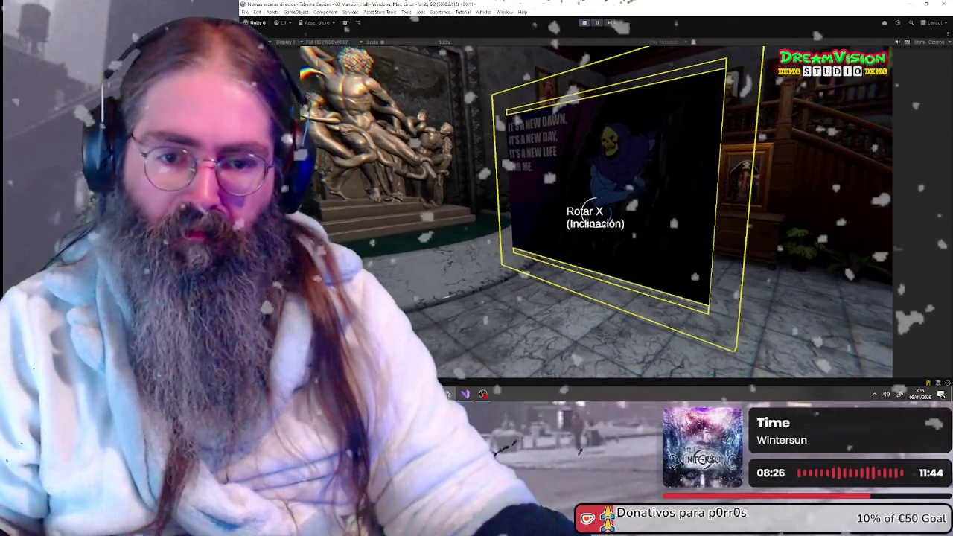
key("Escape")
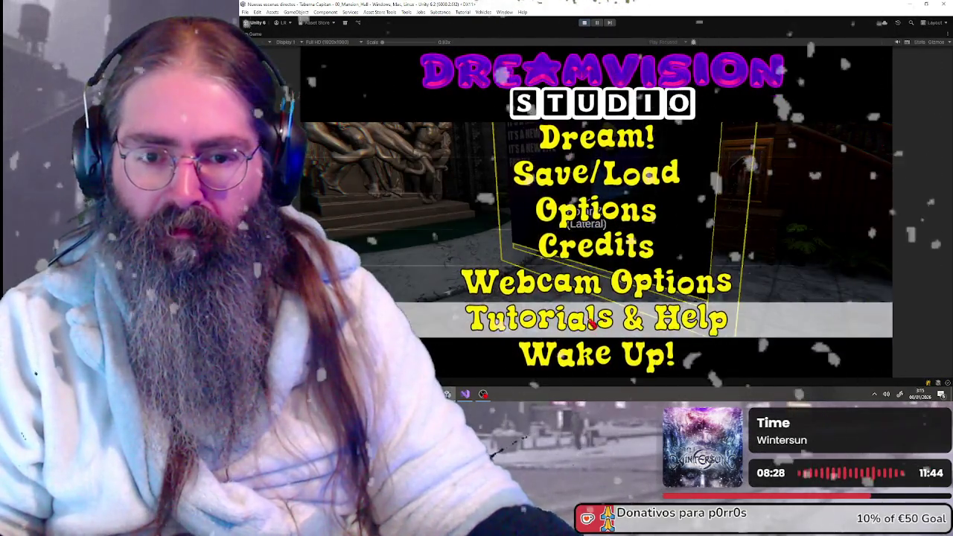
key("Escape")
left_click(669, 192)
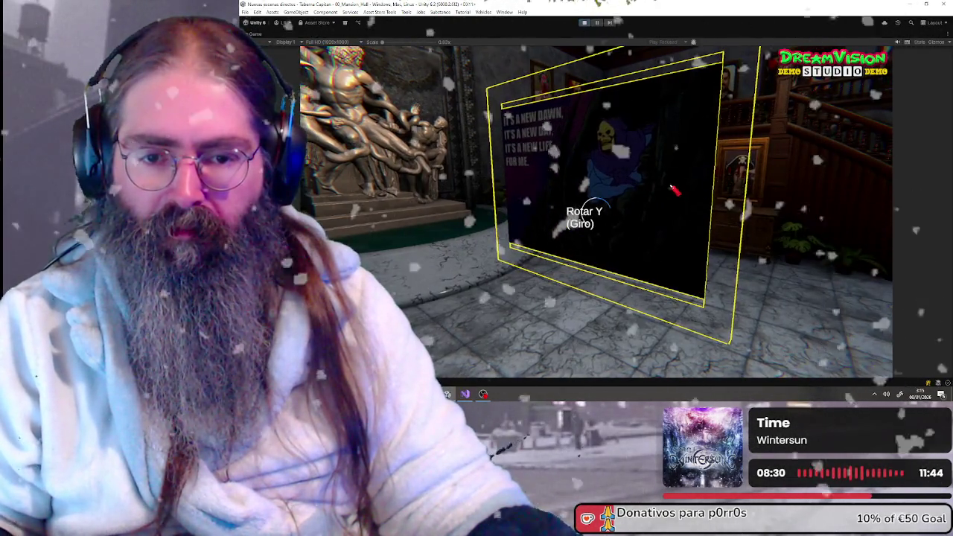
left_click(643, 187)
left_click(588, 190)
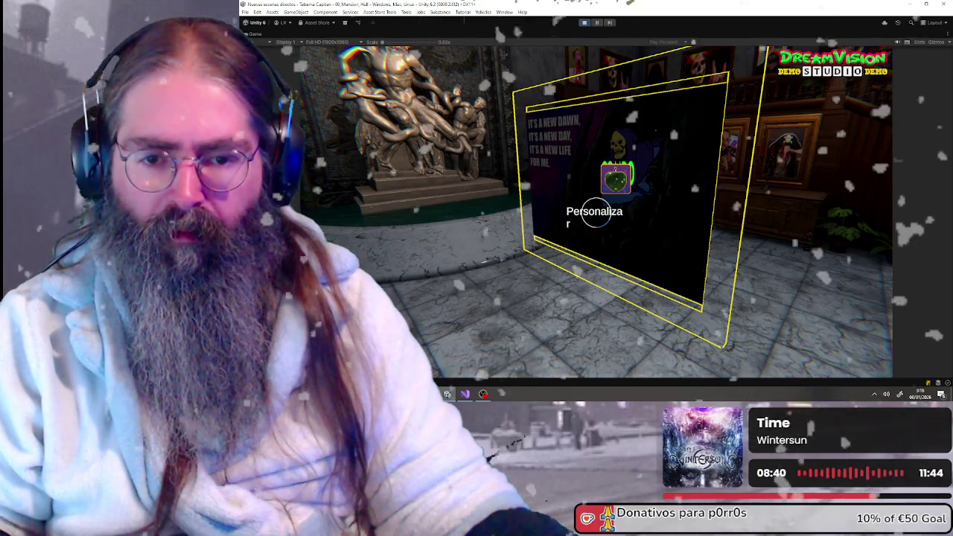
Step: Pick and confirm a new image for the poster panel, then browse the menu again
left_click(594, 211)
key("Return")
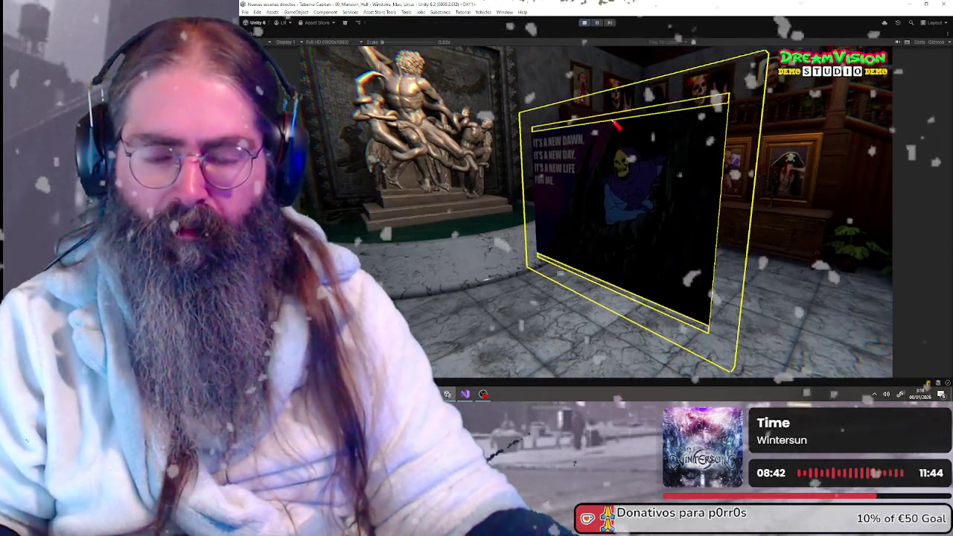
scroll(645, 198, "down", 2)
scroll(663, 206, "up", 1)
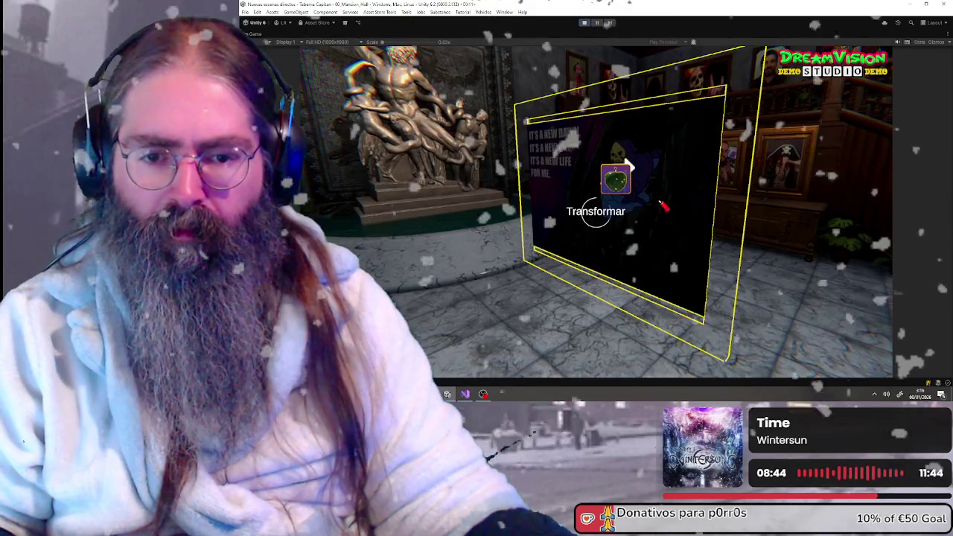
scroll(663, 206, "down", 4)
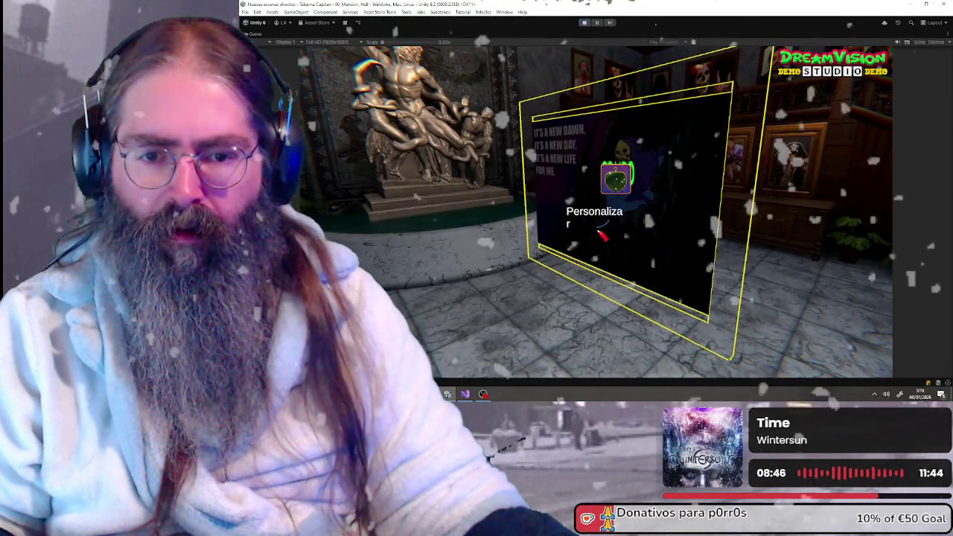
scroll(585, 211, "down", 1)
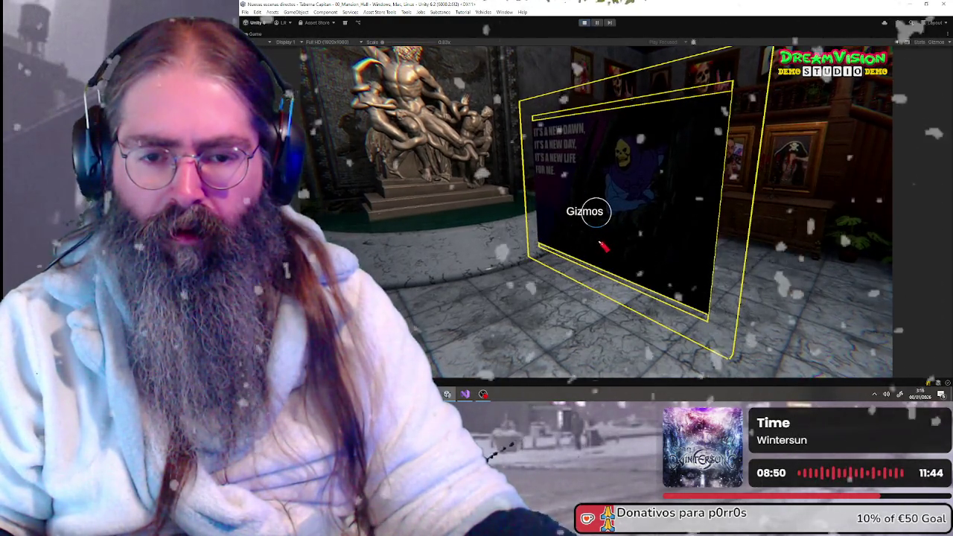
scroll(584, 211, "down", 5)
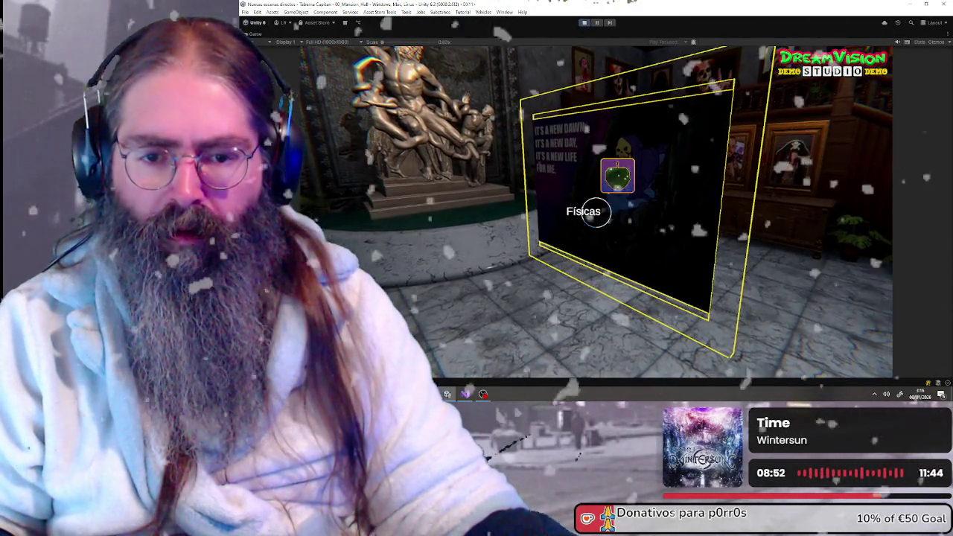
scroll(584, 211, "down", 1)
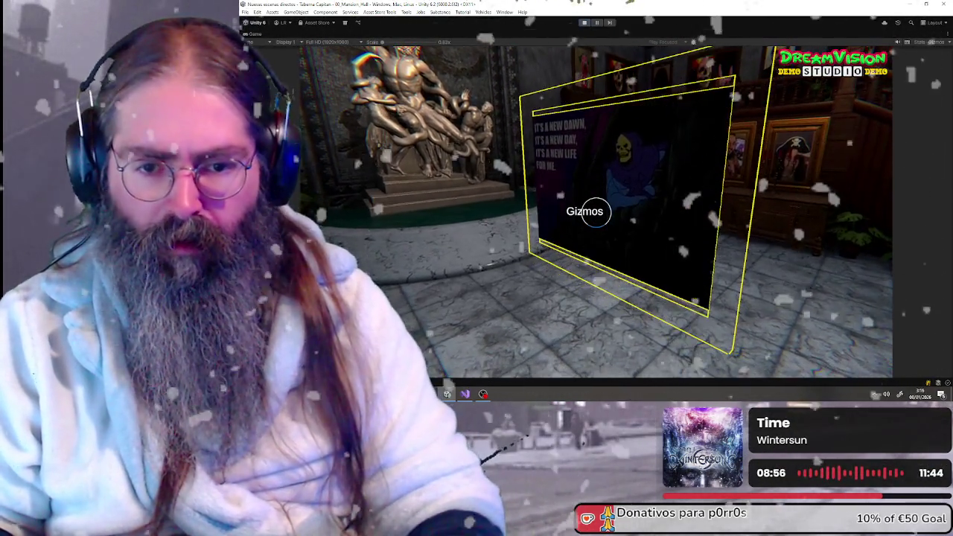
scroll(584, 212, "down", 1)
scroll(584, 212, "down", 1)
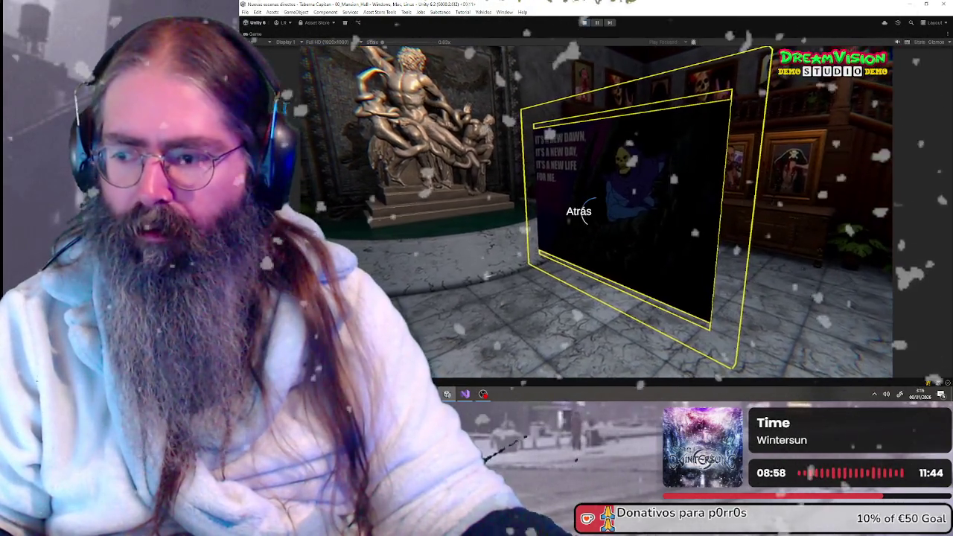
scroll(585, 212, "down", 1)
scroll(584, 211, "up", 1)
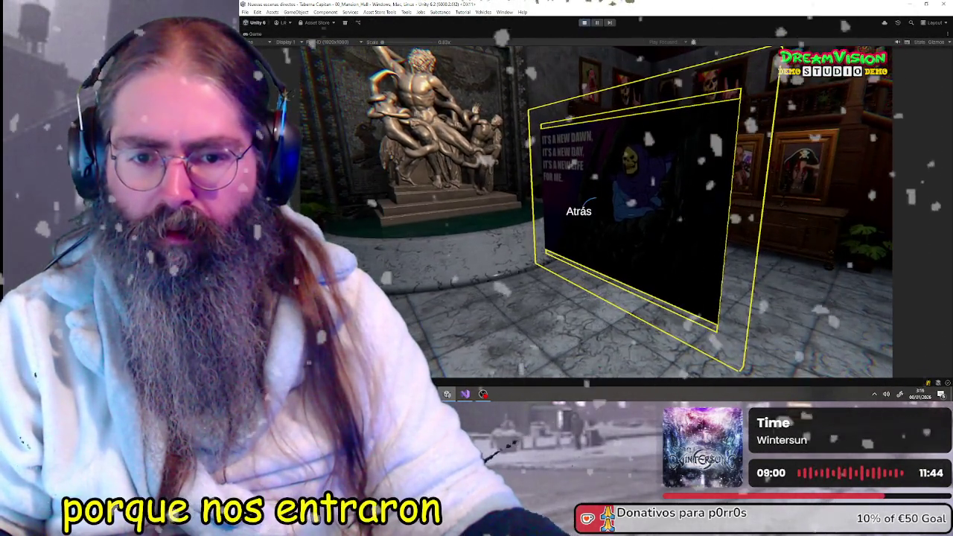
Step: Turn toward the statue, dismiss the system overlay, and walk forward toward the stairside plant
key("d")
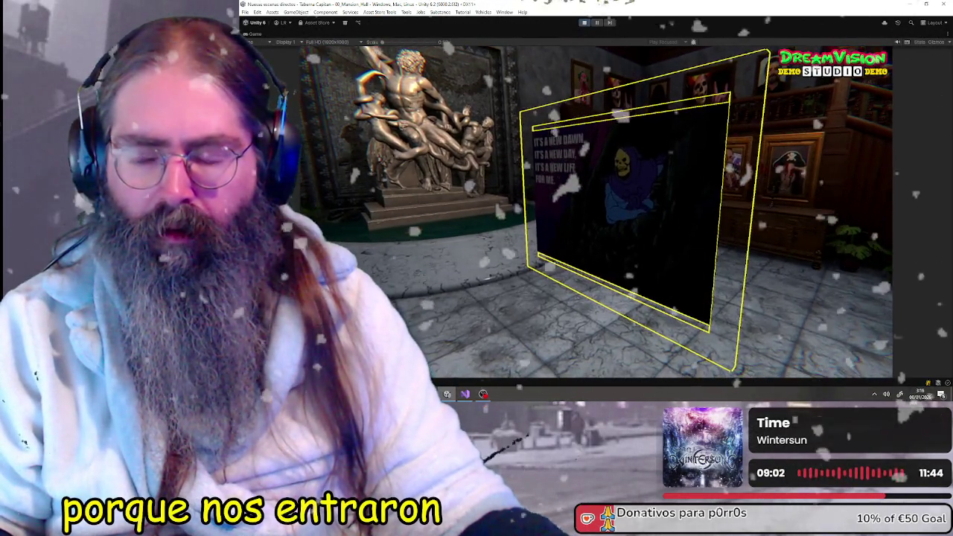
key("a")
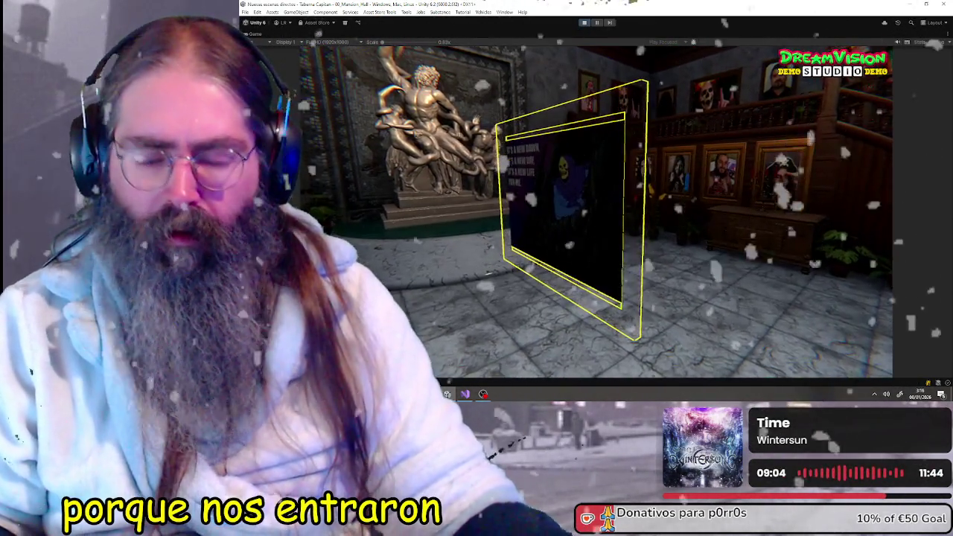
key("a")
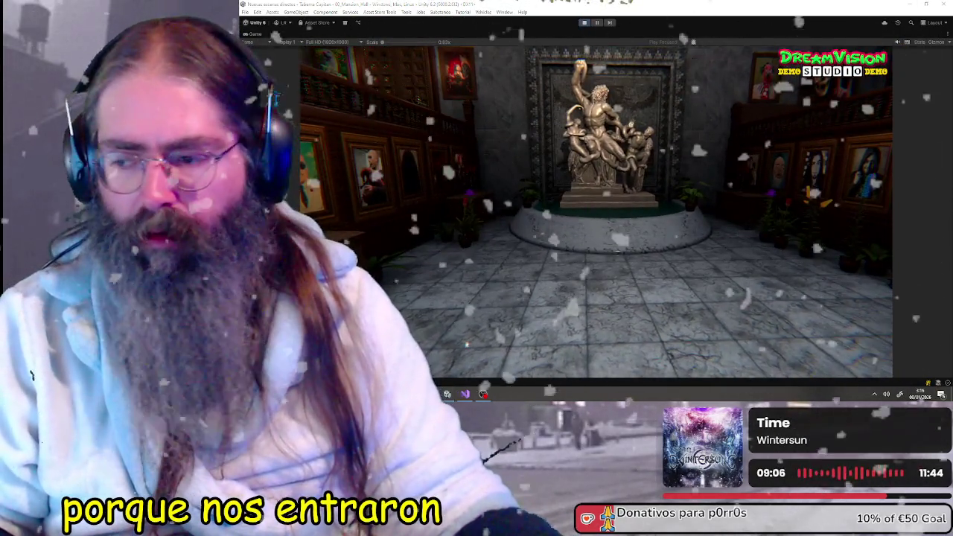
key("Escape")
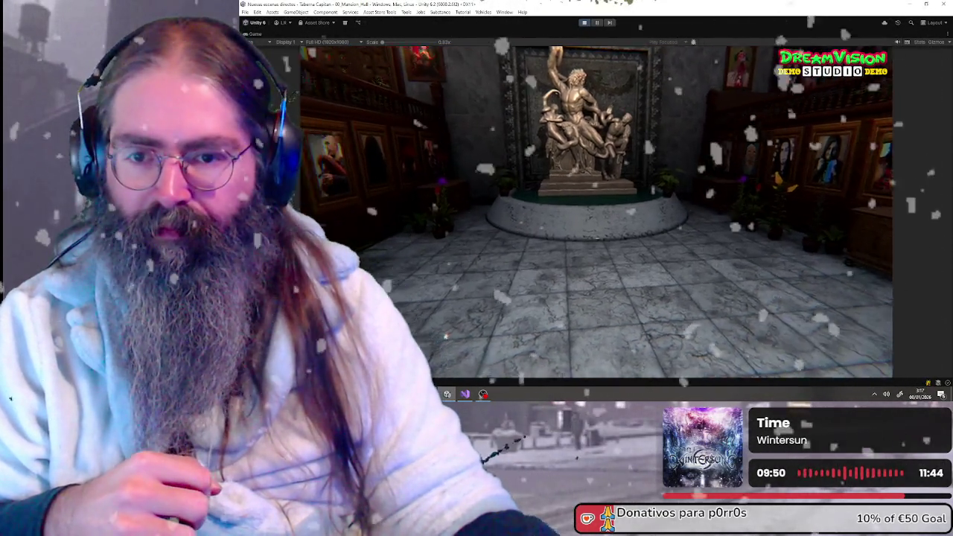
key("w")
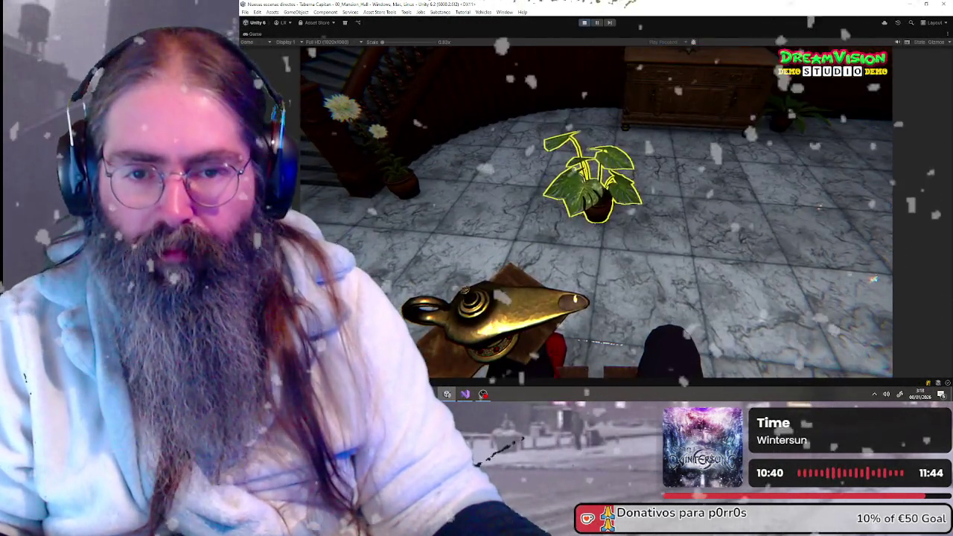
Step: Switch to the broader-leaved plant model and bring up the held plant's radial menu
scroll(603, 176, "down", 1)
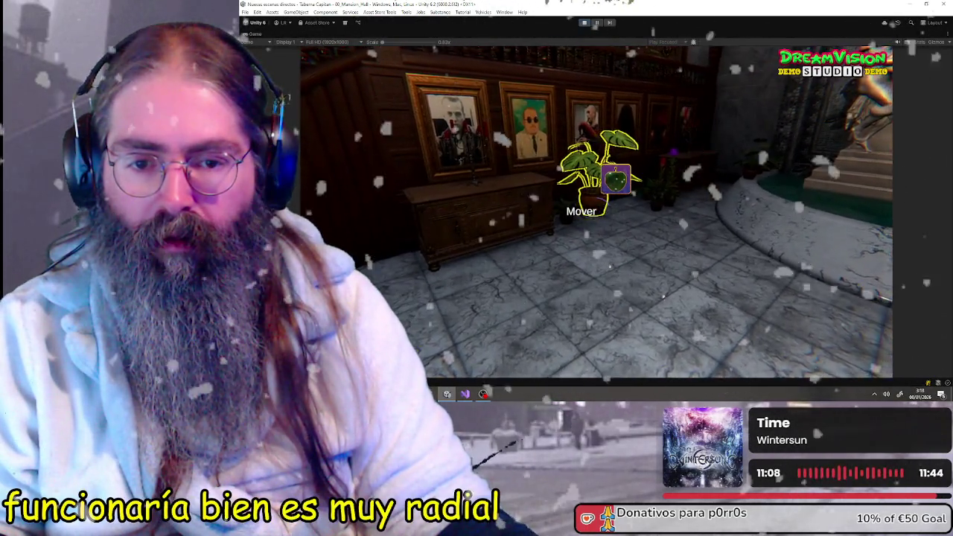
key("e")
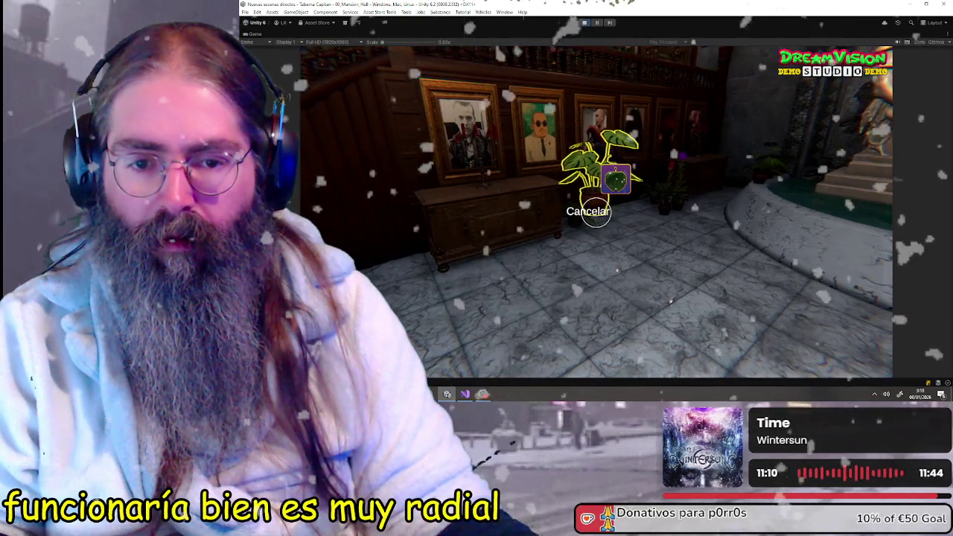
mouse_move(596, 223)
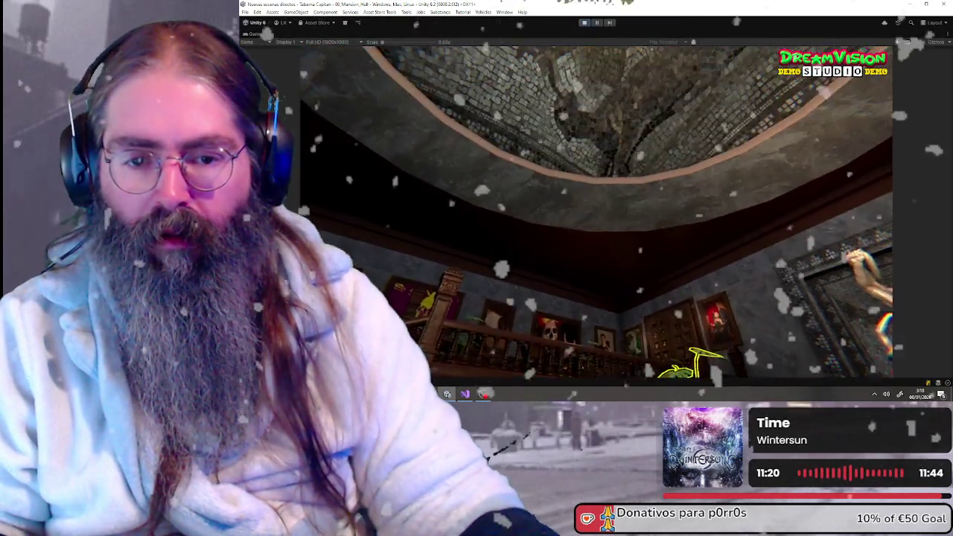
Step: Grab the outlined plant, toggle between Mover and Cancelar, and release it
key("w")
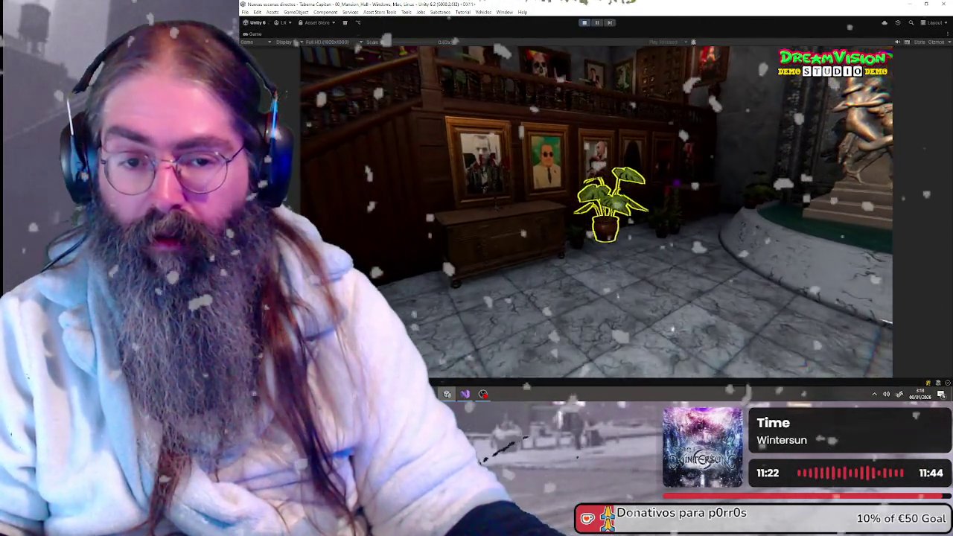
left_click(596, 211)
key("s")
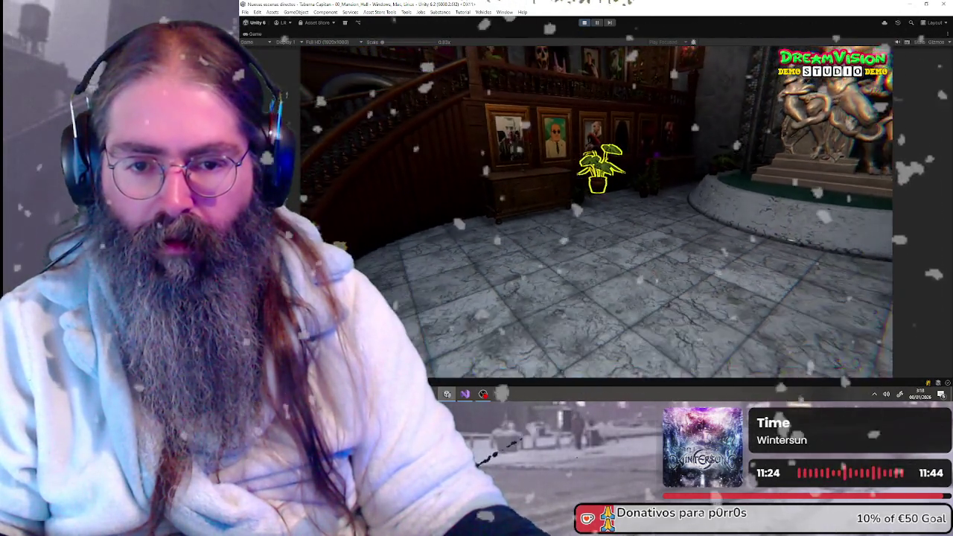
left_click(595, 211)
left_click(595, 211)
left_click(595, 212)
Step: Carry the plant around toward the staircase and place it in a new spot
key("w")
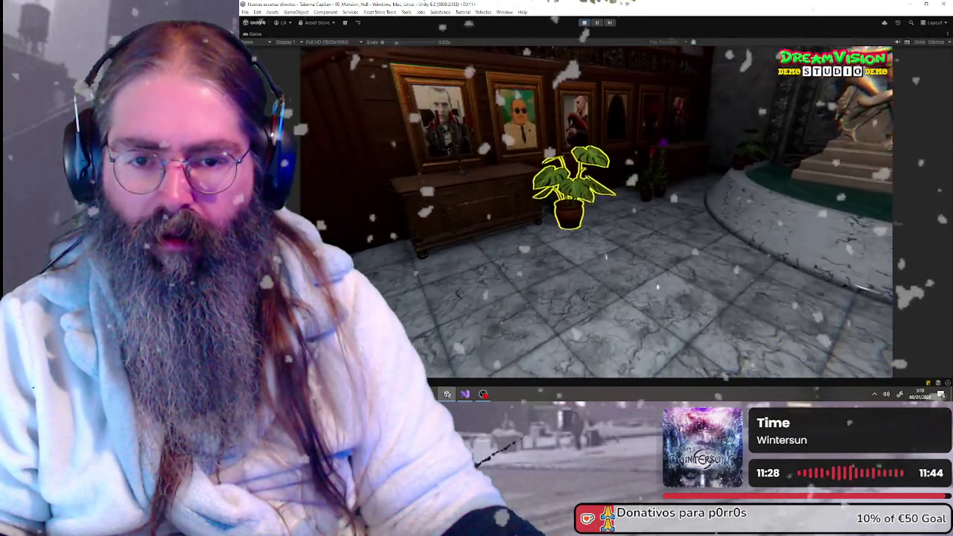
key("d")
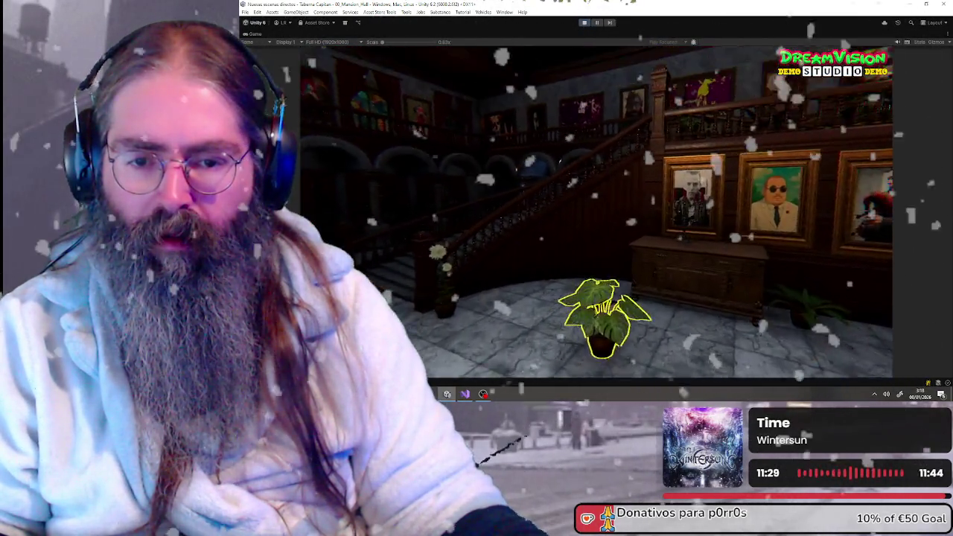
left_click(595, 211)
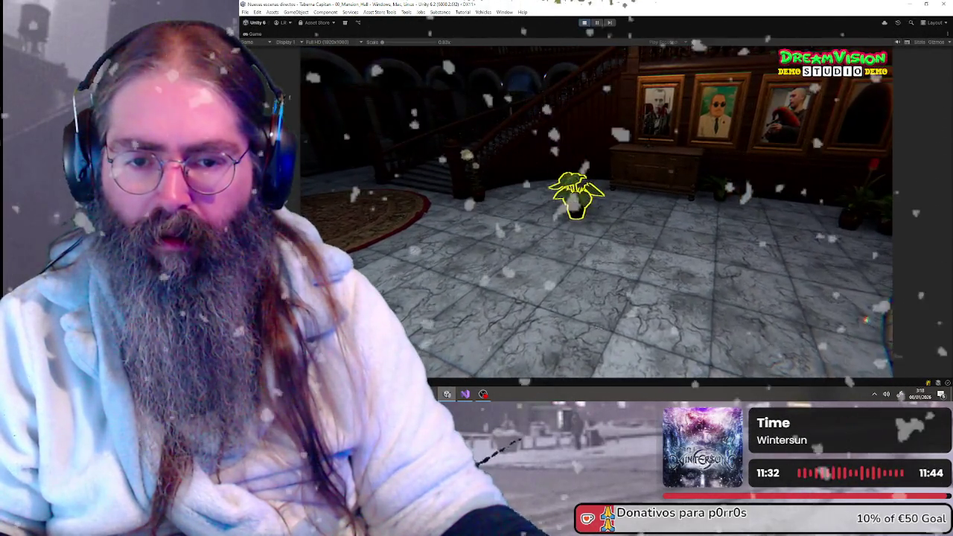
key("w")
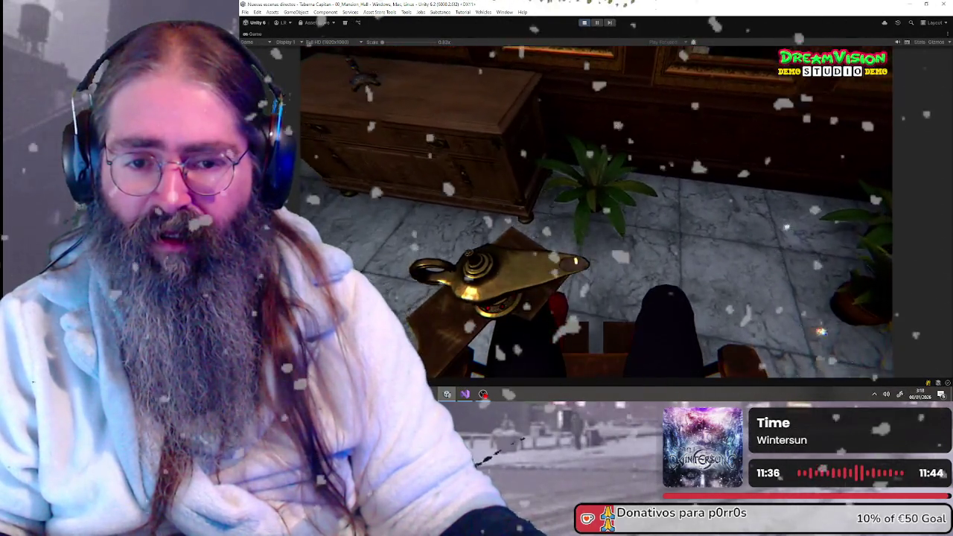
key("Tab")
key("w")
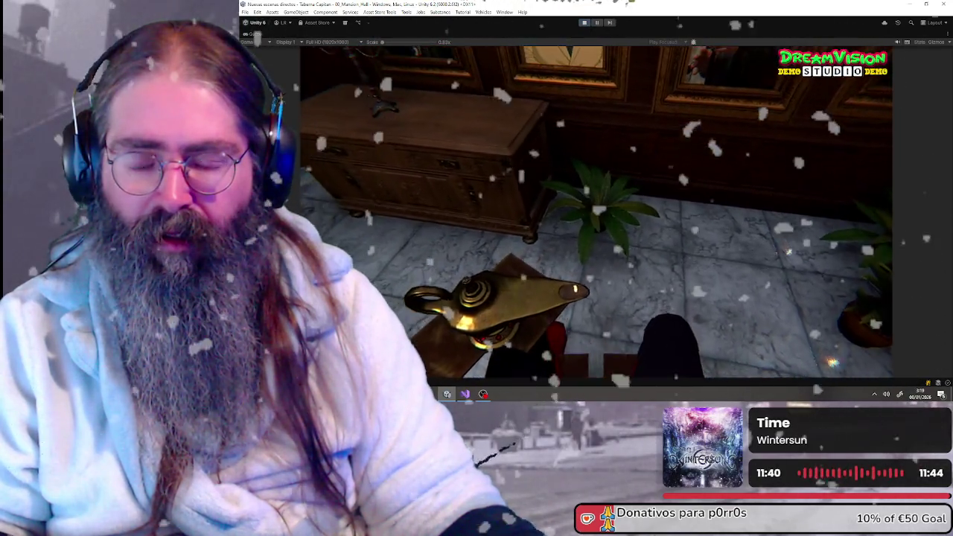
Step: Open and close the pause menu, then stop Play mode with Ctrl+P
key("Escape")
left_click(587, 142)
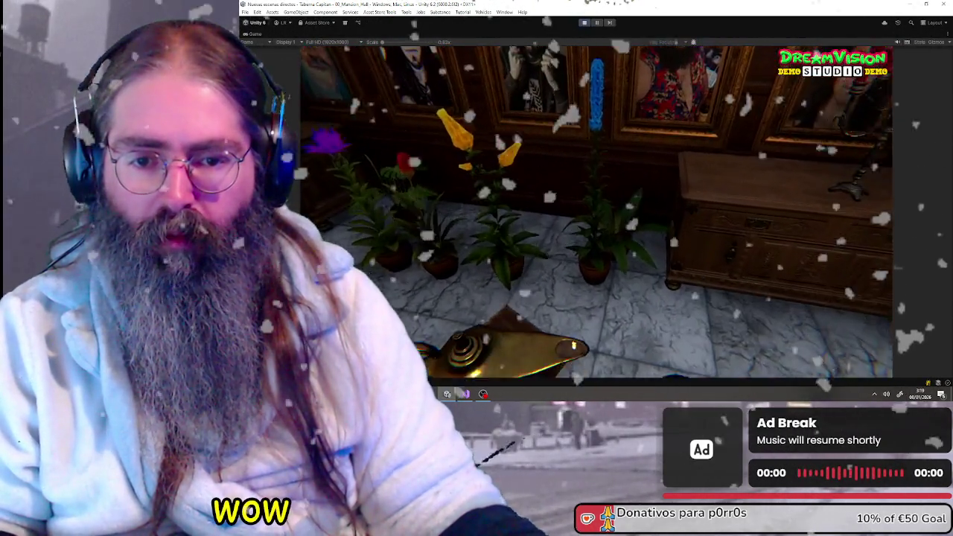
key("Escape")
key("Escape")
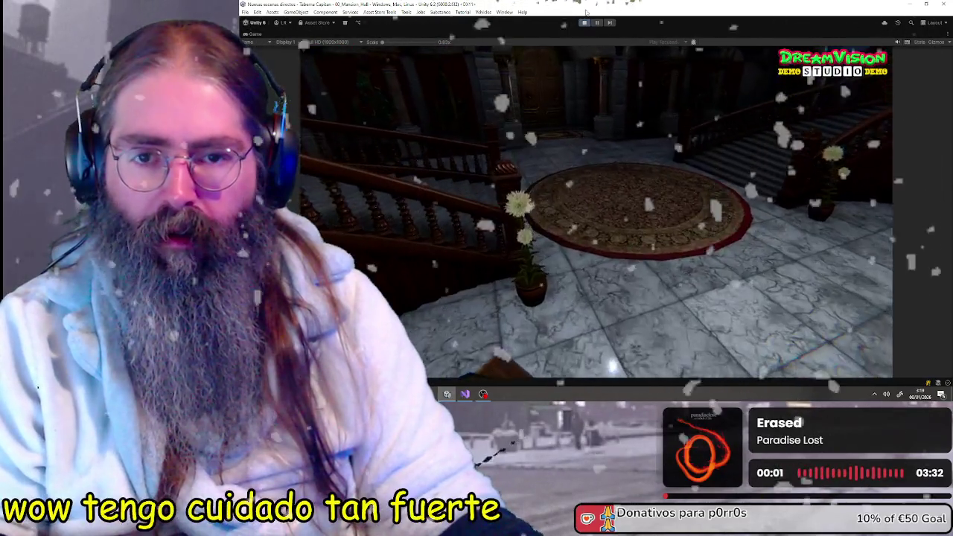
key("ctrl+p")
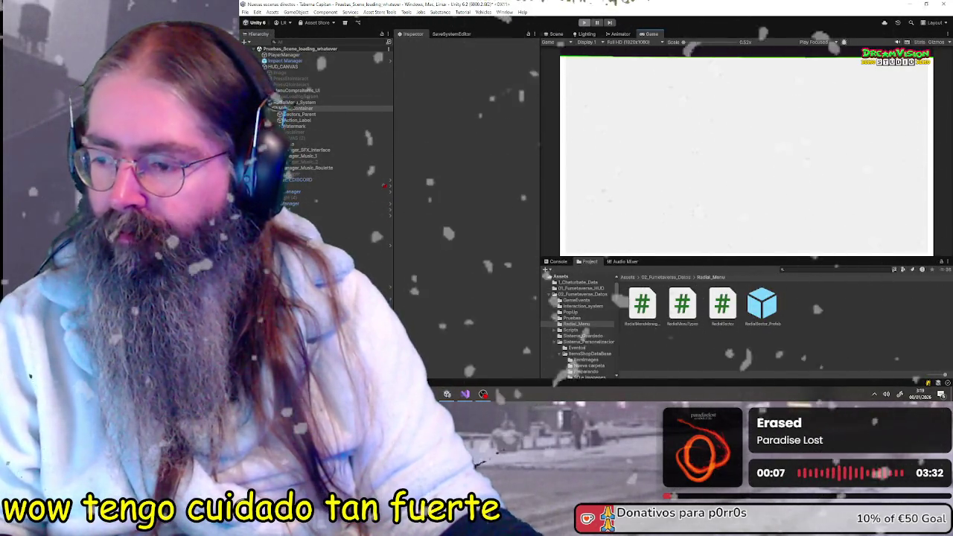
left_click(295, 108)
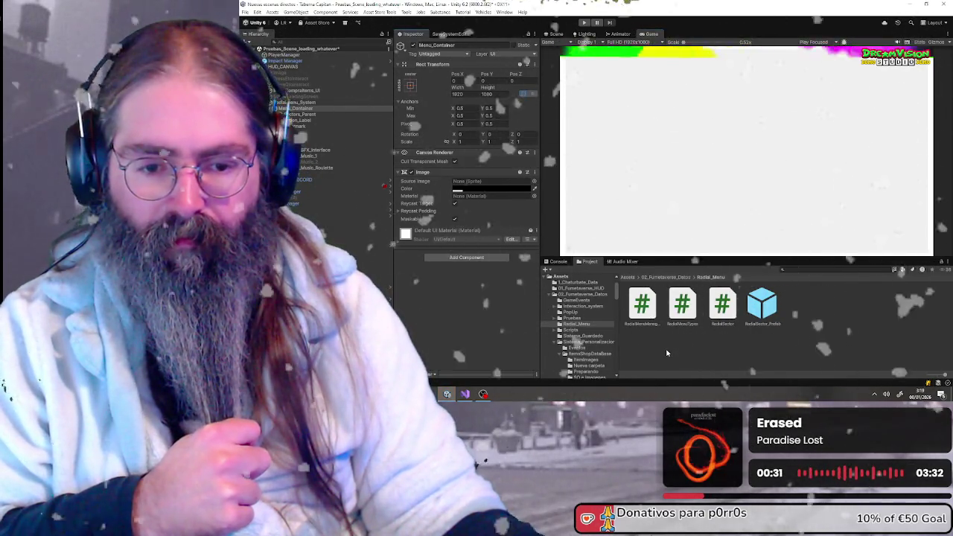
left_click(667, 351)
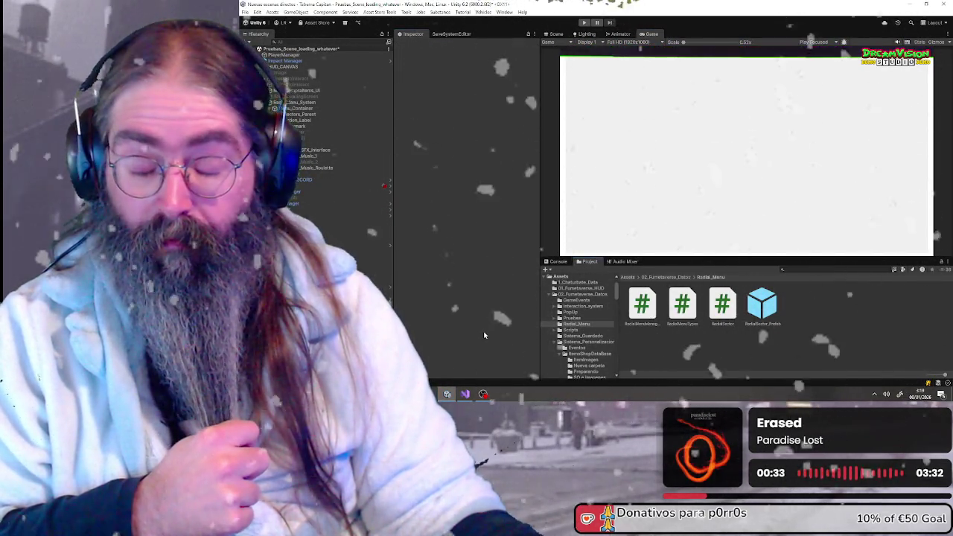
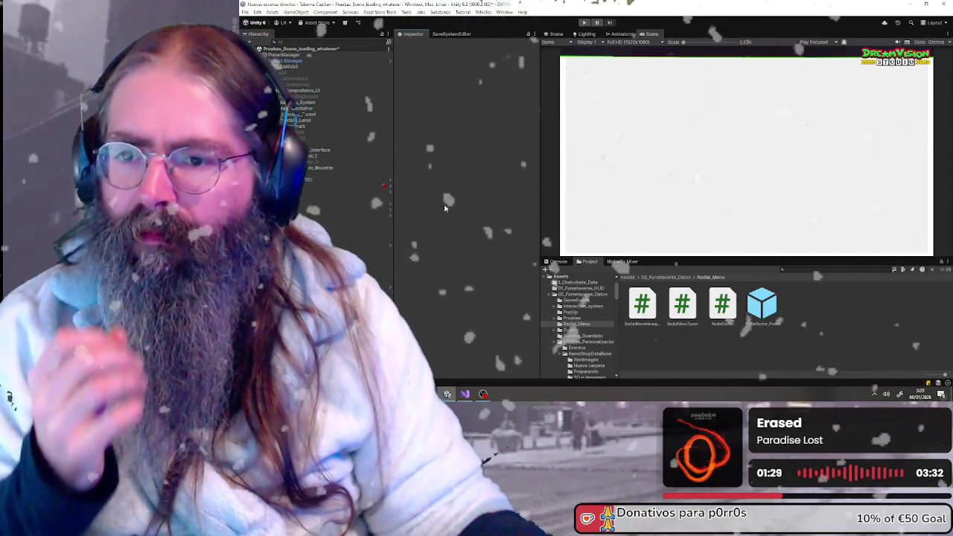
Step: Change the Menu_System radius from 200 to 355 and start play mode to test it
left_click(328, 108)
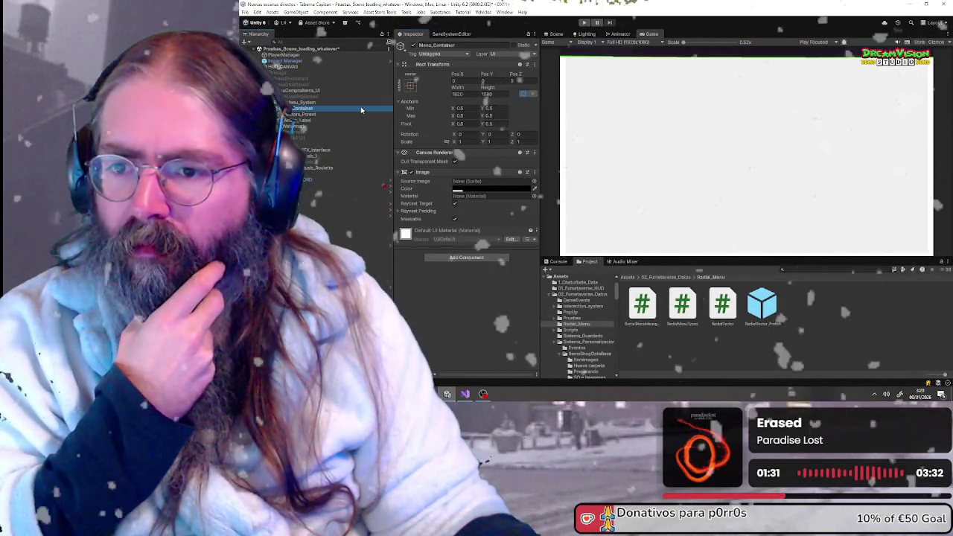
left_click(331, 102)
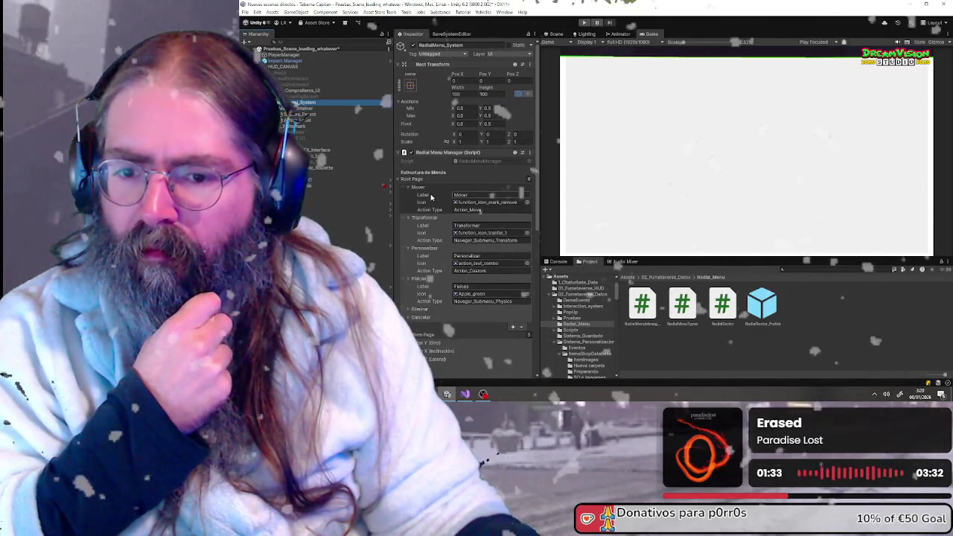
scroll(430, 198, "down", 3)
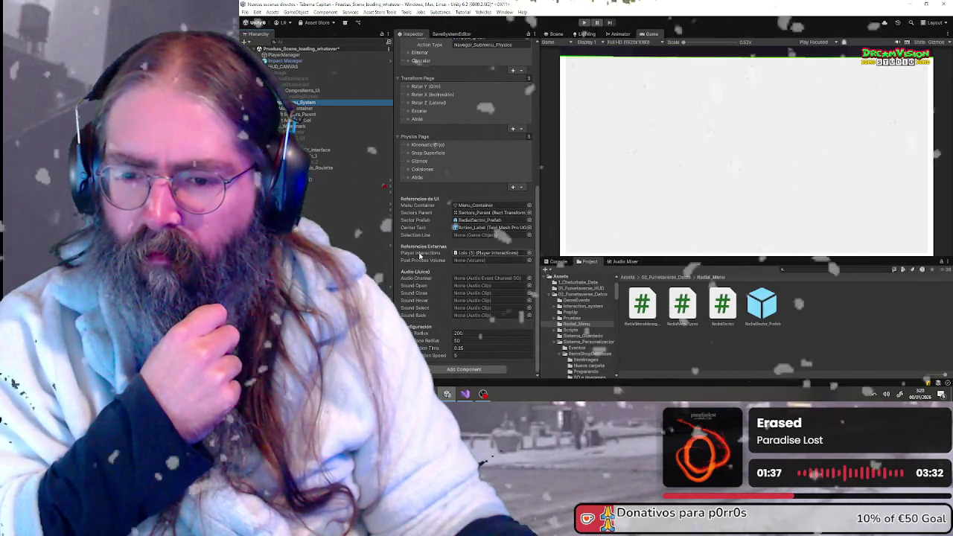
scroll(420, 220, "up", 5)
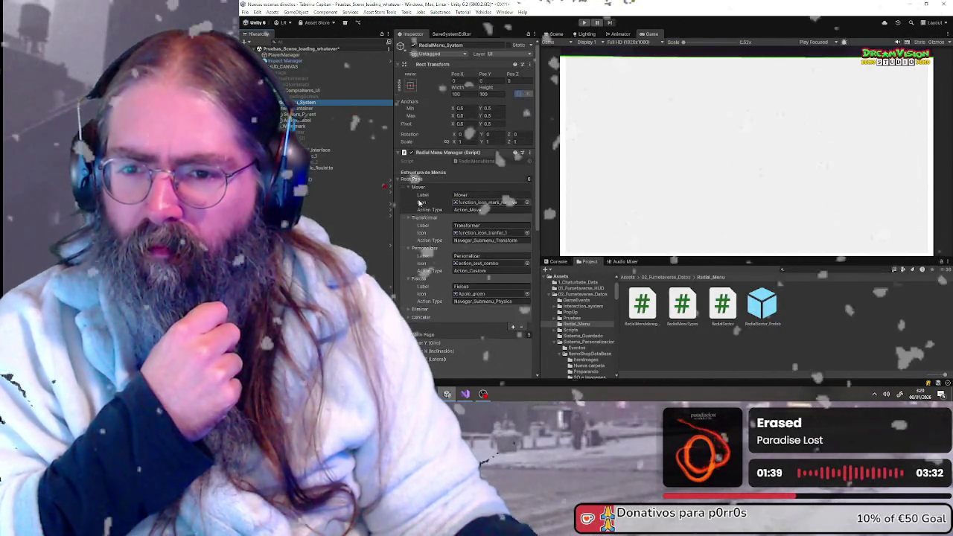
scroll(418, 195, "down", 10)
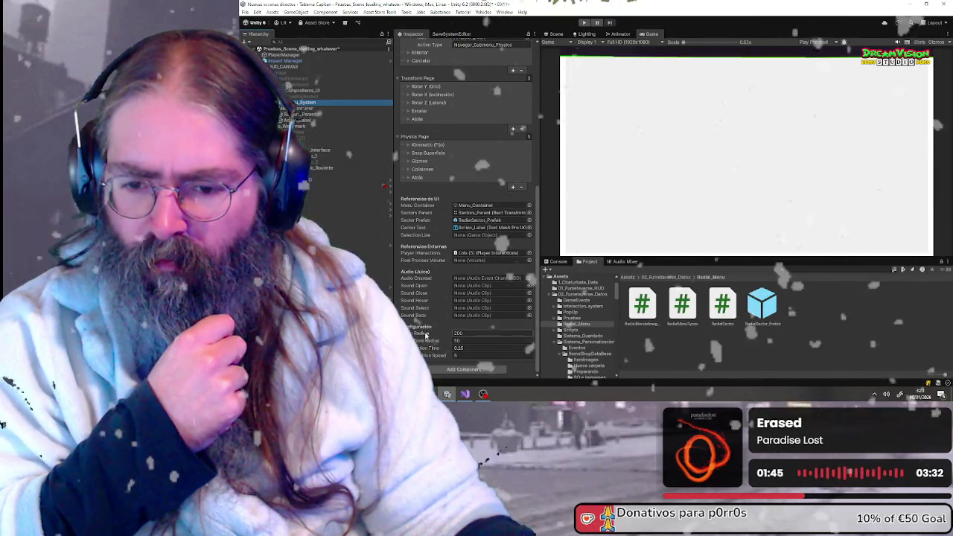
left_click(463, 333)
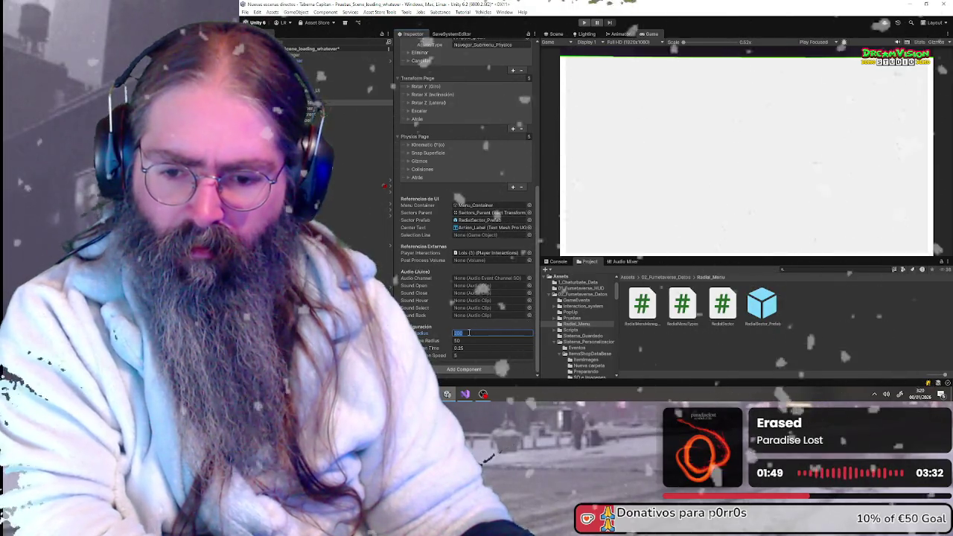
type("355")
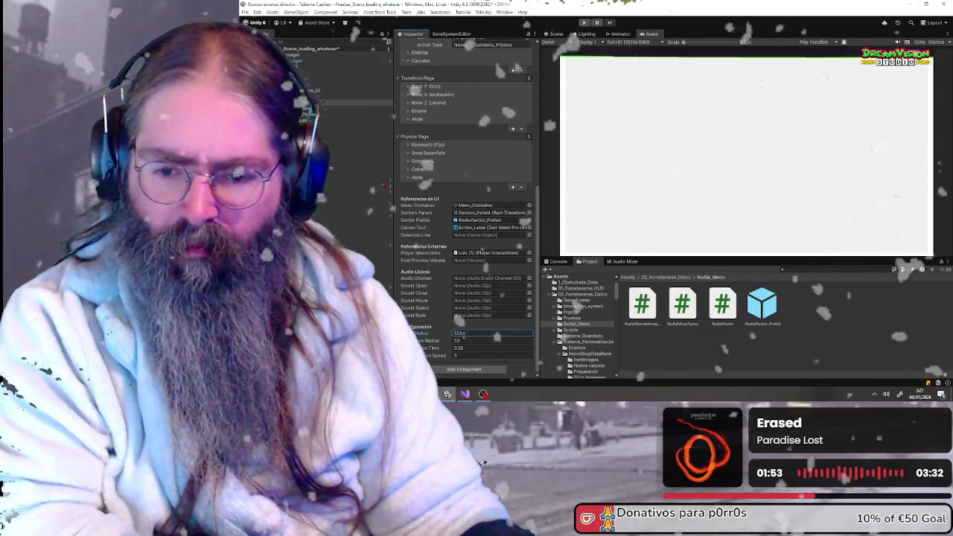
left_click(584, 23)
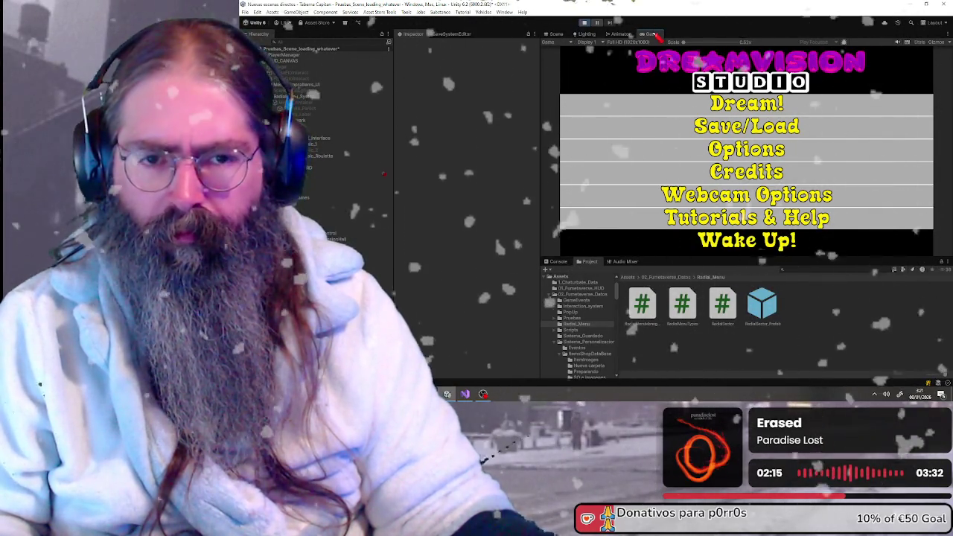
Step: Maximize the Game view so it fills the editor
right_click(654, 35)
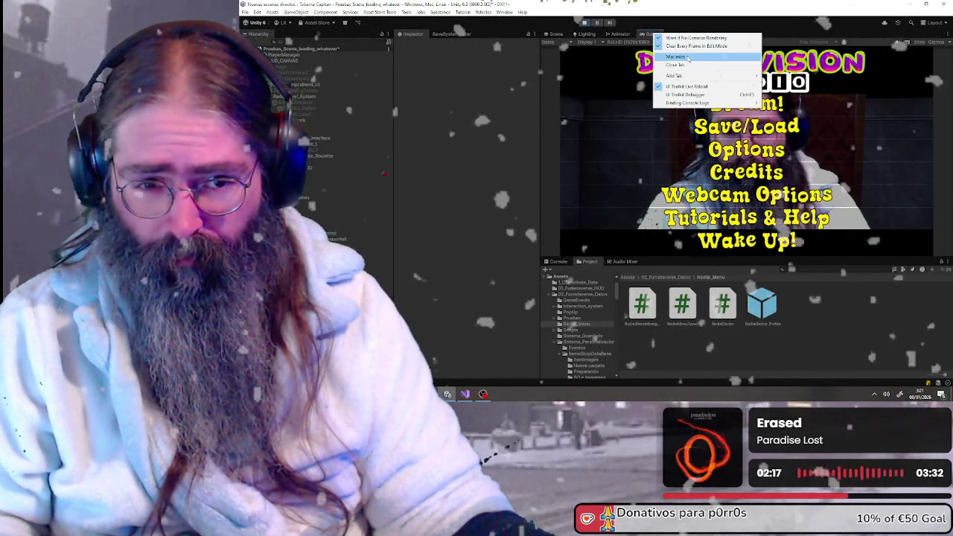
left_click(689, 57)
Step: Enter the mansion through the Dream! option and dismiss the Windows Start menu
left_click(573, 141)
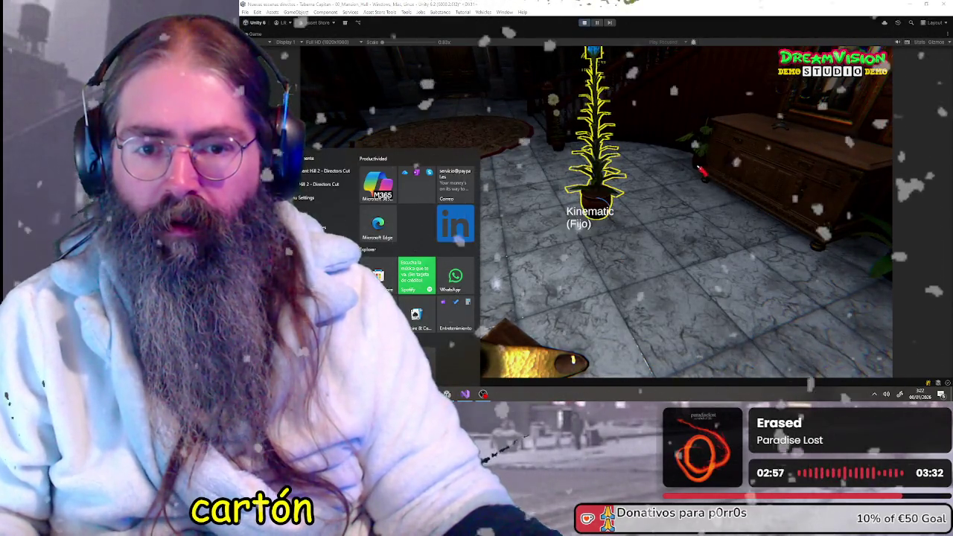
key("Escape")
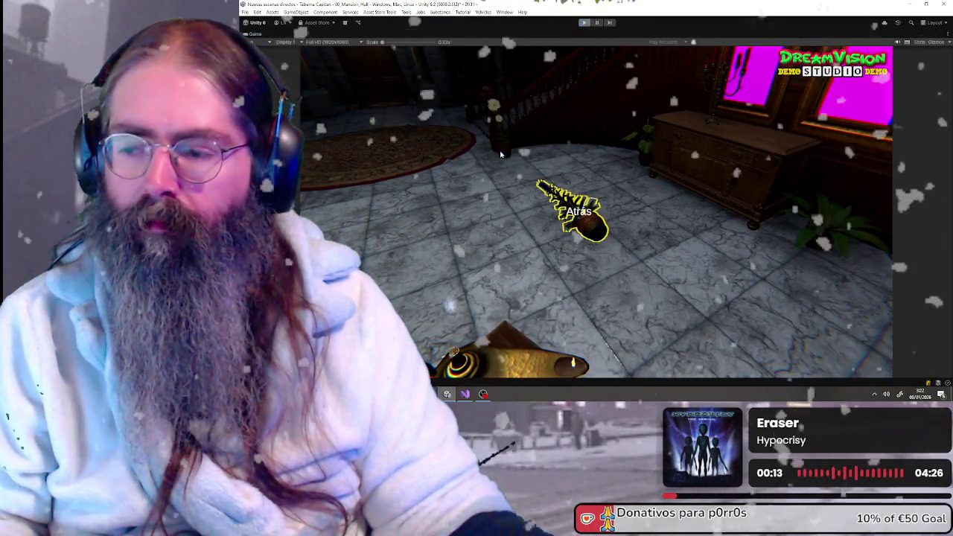
Step: Leave play mode with Ctrl+P and select the RadialMenuManager and RadialSector scripts
key("ctrl+p")
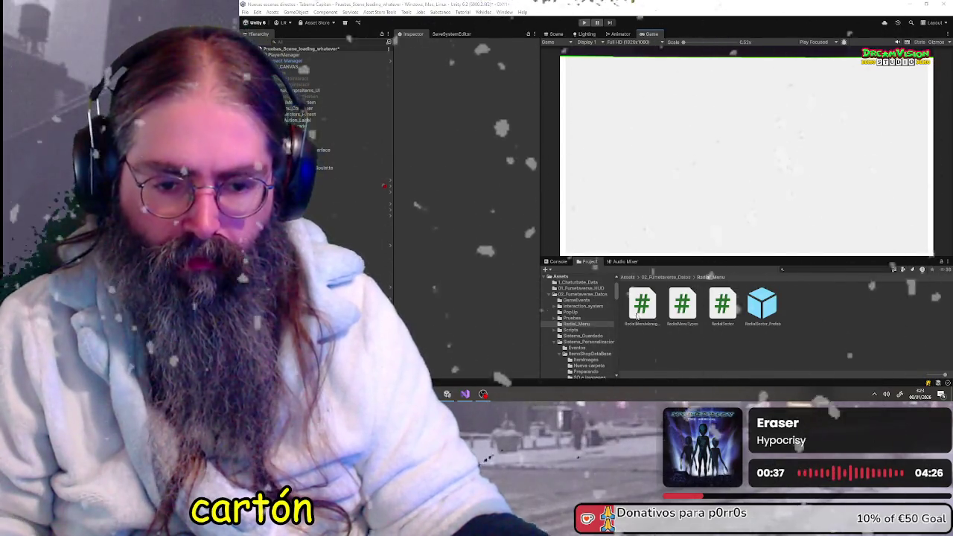
left_click(722, 306)
left_click(640, 309, "ctrl")
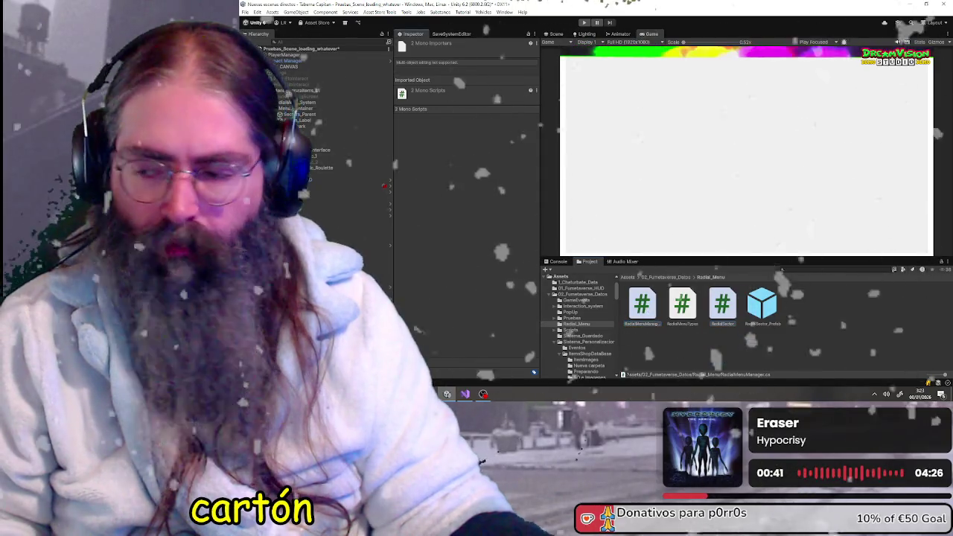
Step: Filter the Project assets with 'playerinte' to find the PlayerInteractions script
left_click(804, 268)
type("playerinte")
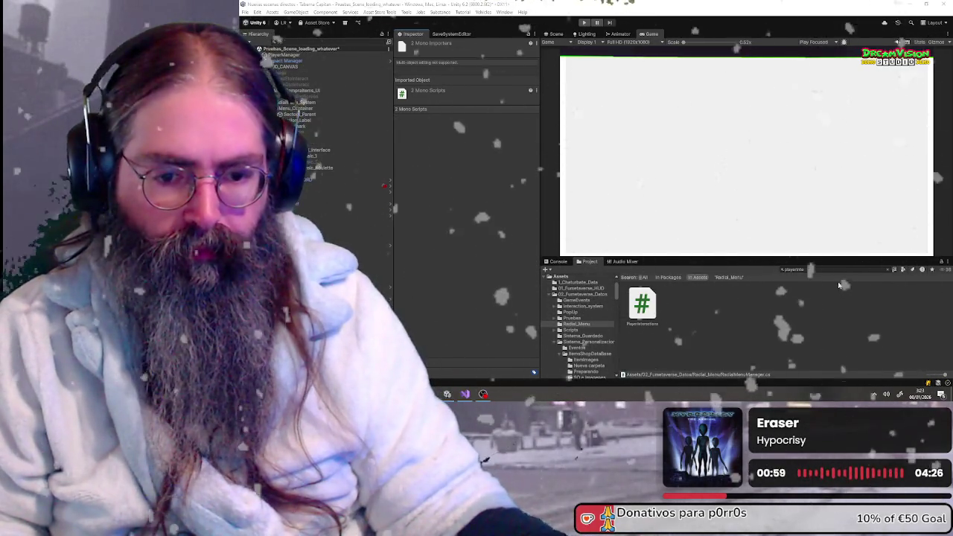
left_click(824, 271)
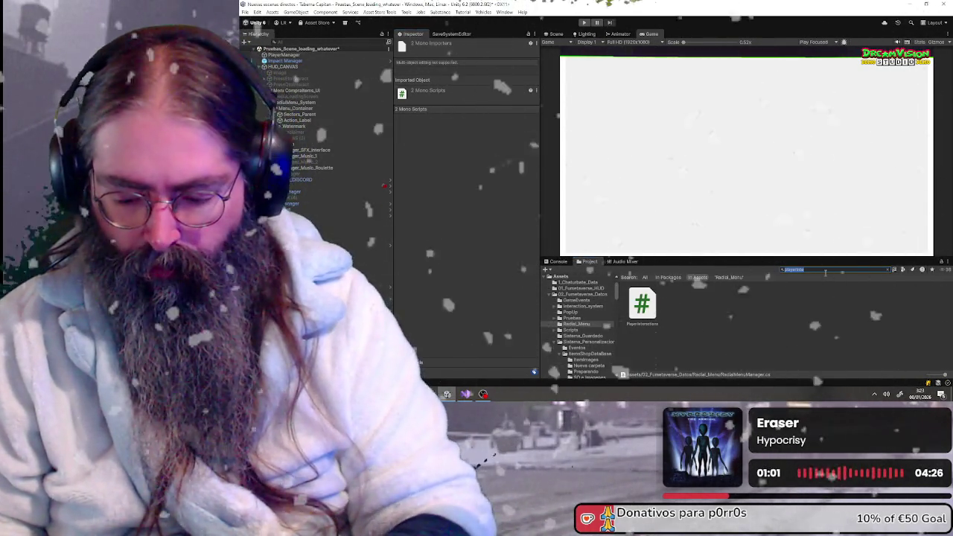
Step: Search the Project for 'radial' and show the blacksmith_radial_decal material in the Inspector
type("radial")
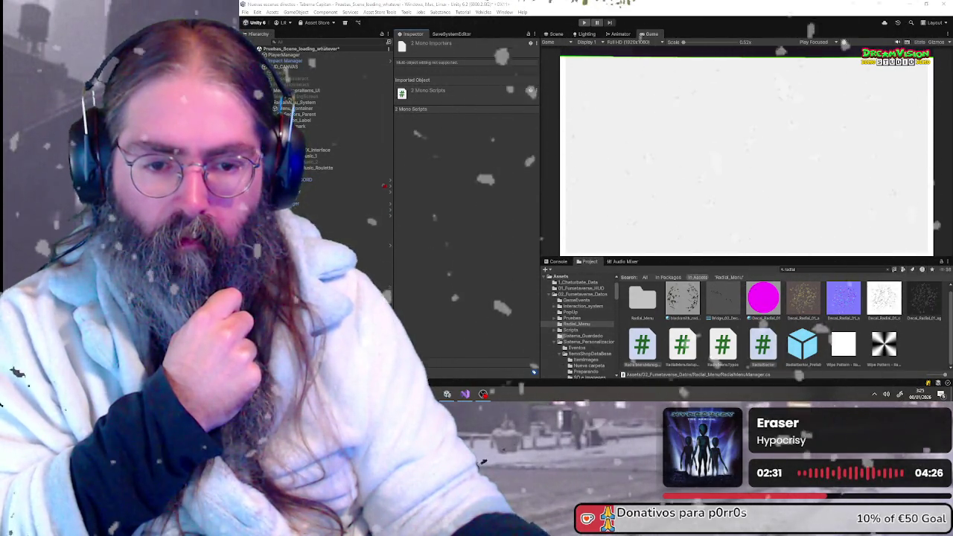
scroll(694, 298, "up", 1)
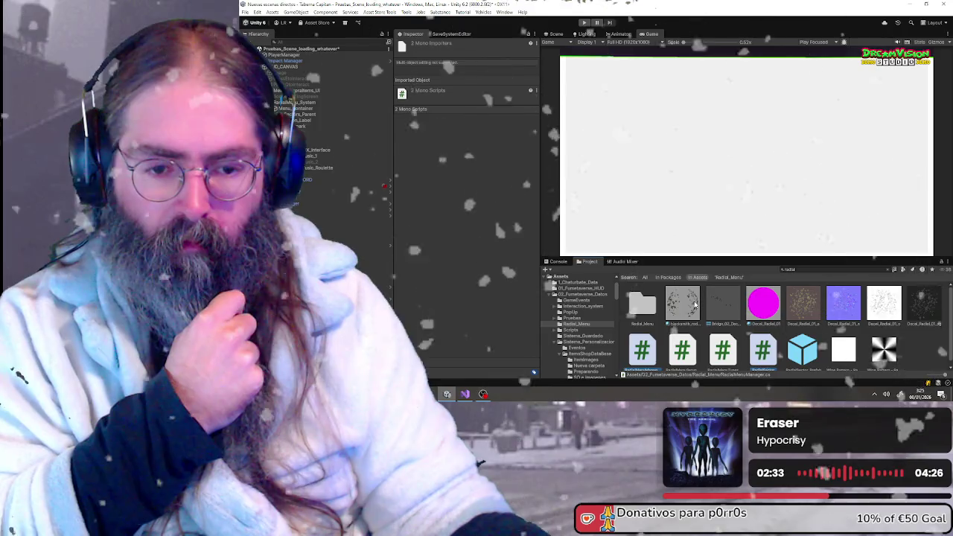
left_click(694, 300)
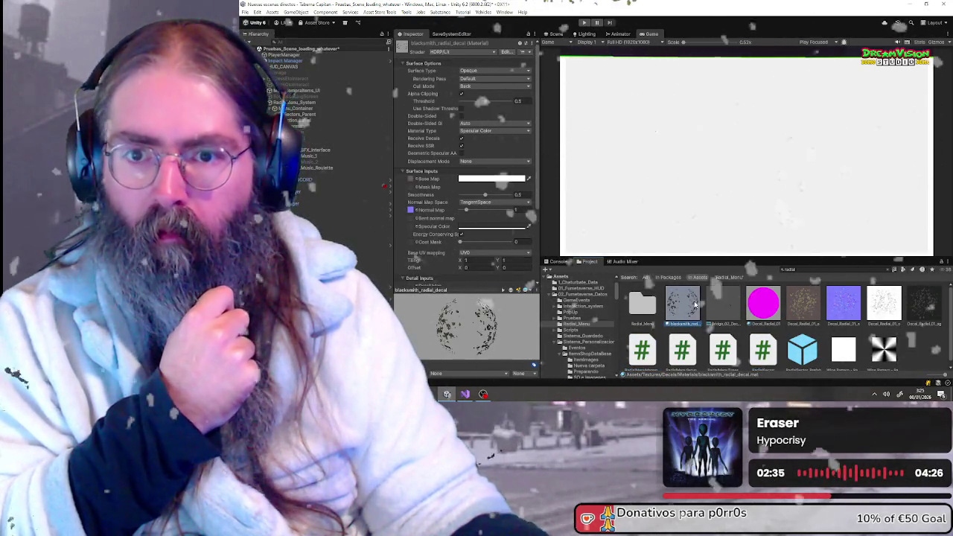
left_click_drag(516, 335, 340, 297)
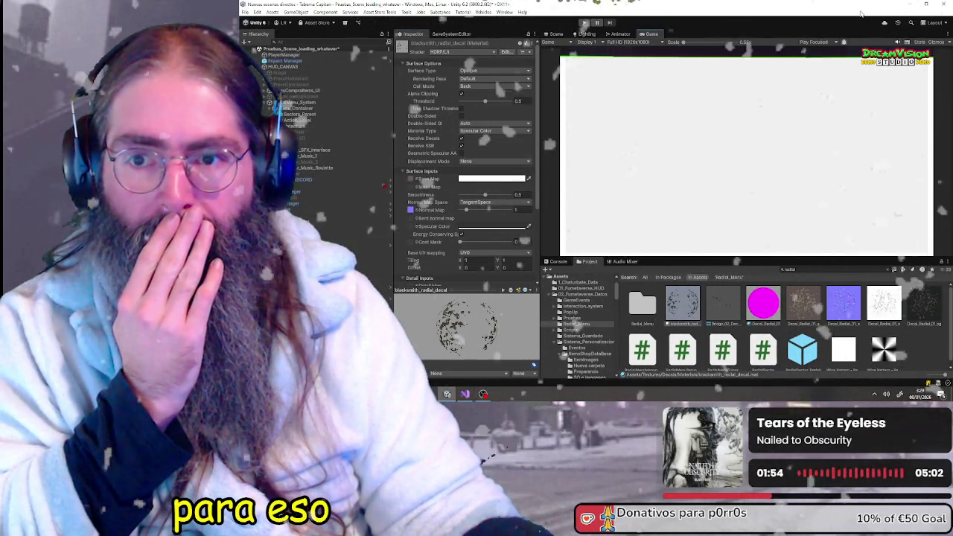
Step: Minimize the Unity editor, reveal the hidden tray icons, and search Windows for 'teclado'
left_click(908, 5)
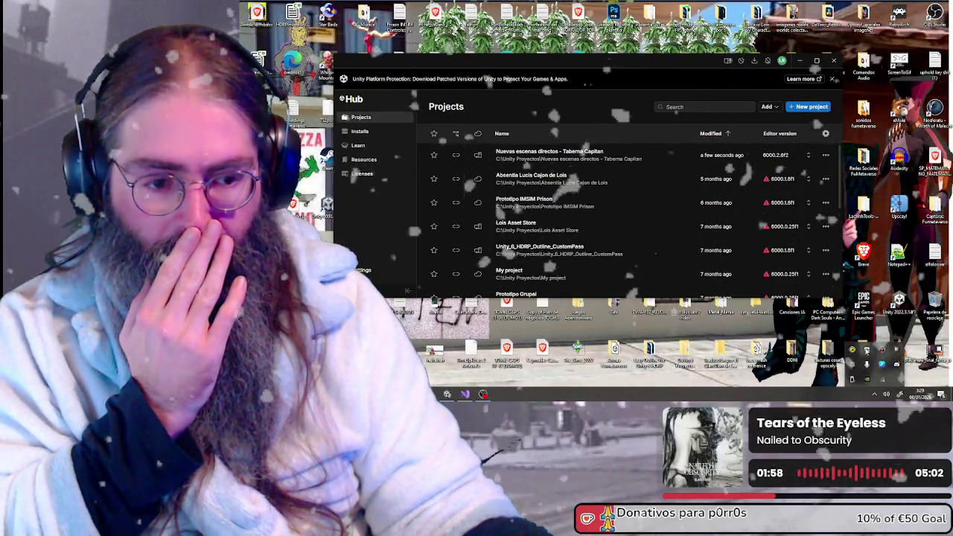
left_click(874, 394)
key("super")
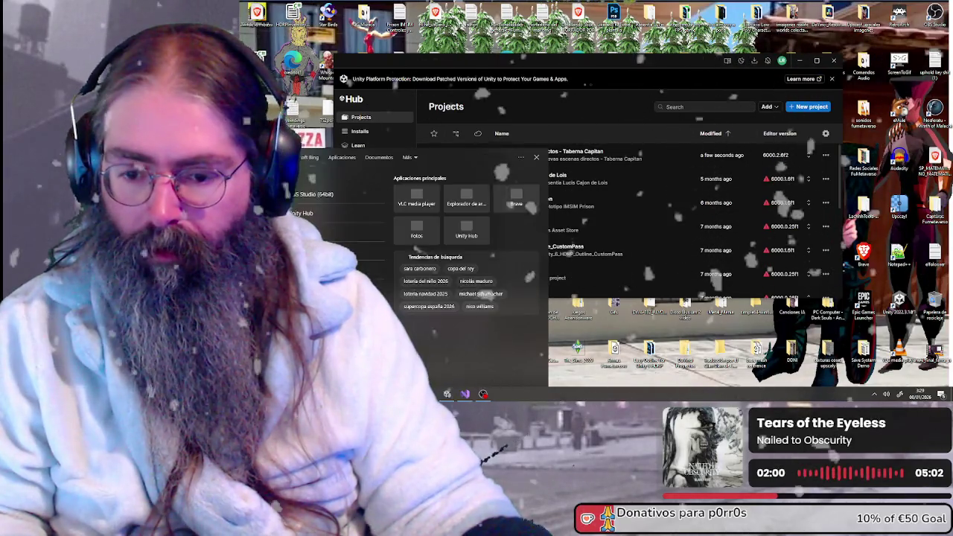
type("teclado")
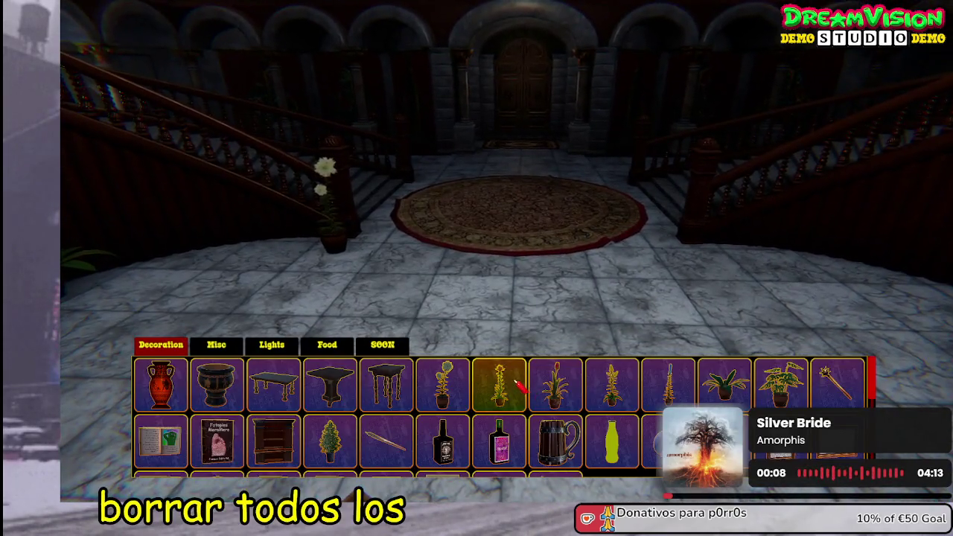
Step: Close the inventory to preview placing the plant, then close the item build menu
left_click(514, 381)
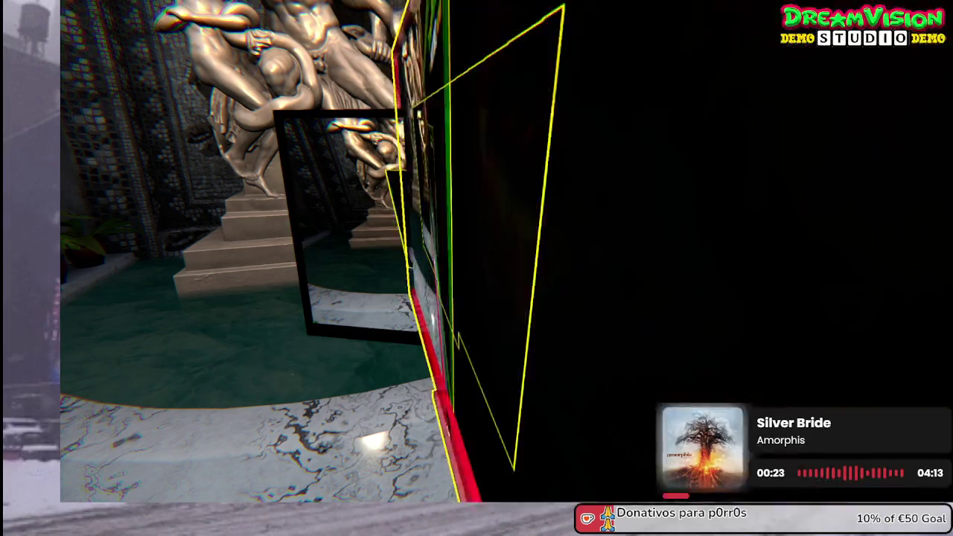
key("Tab")
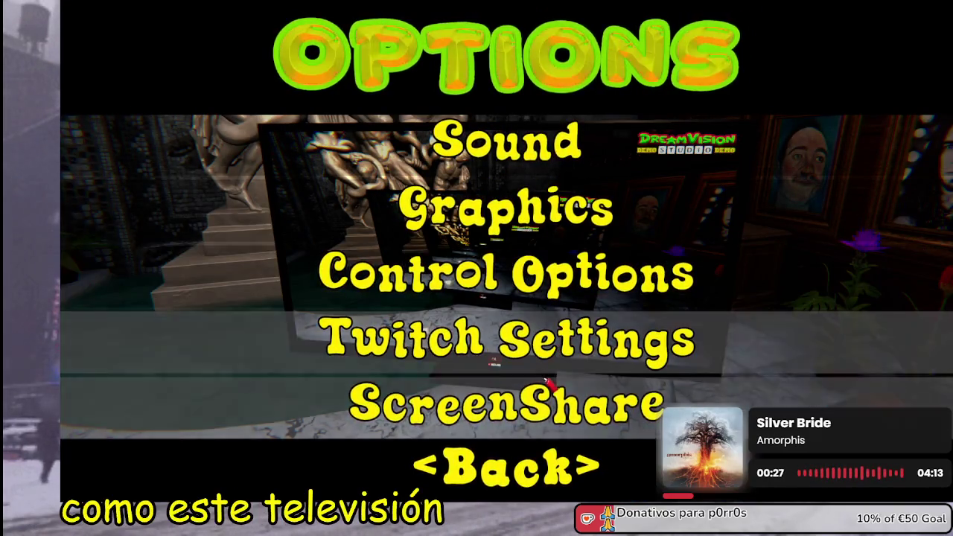
Step: Open the ScreenShare (TV) settings from the Options menu
left_click(506, 402)
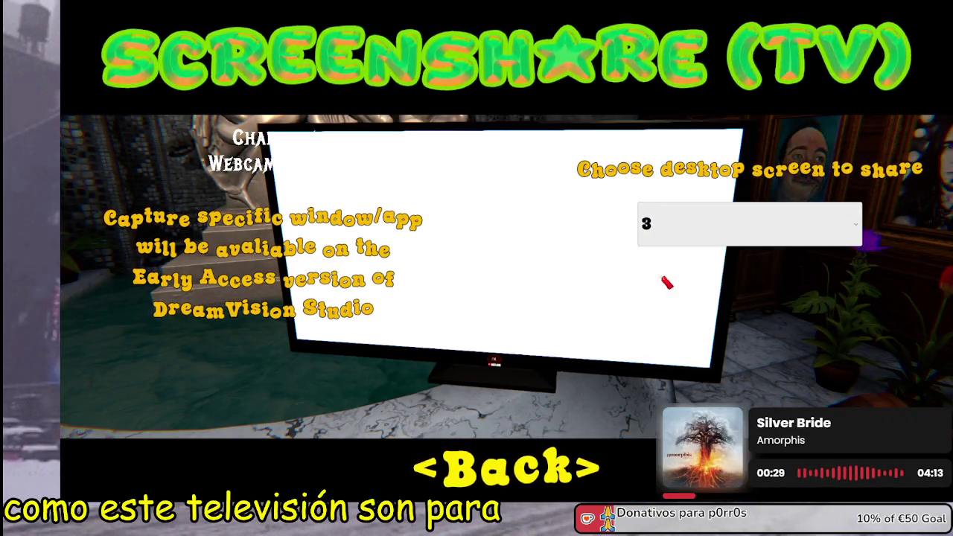